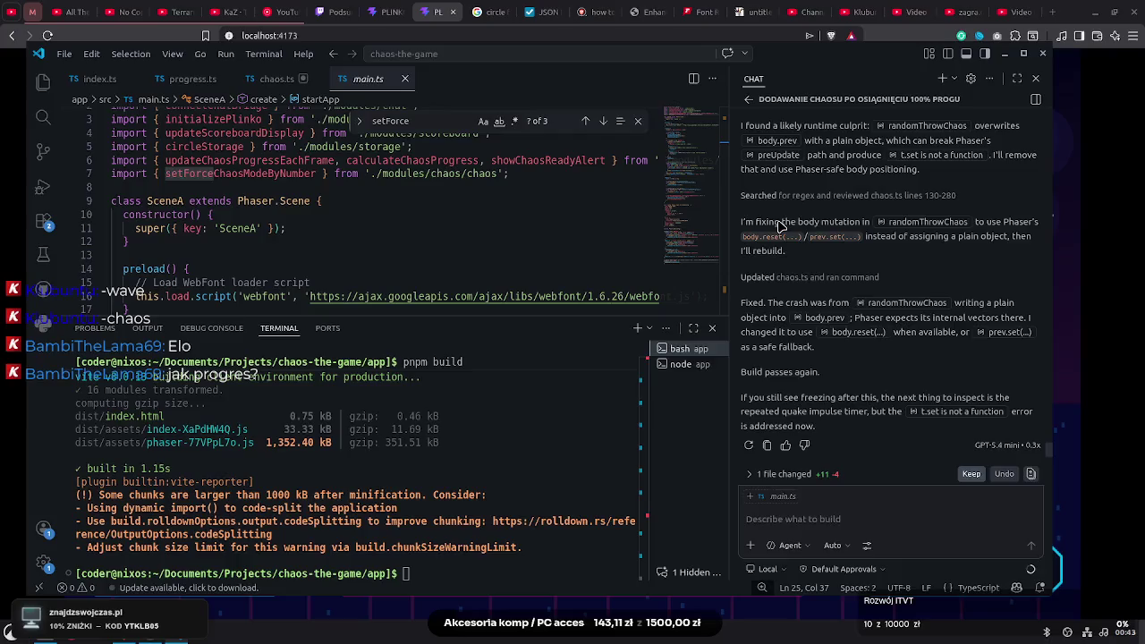
- Switch from VS Code to the Brave window running the Plinko game
key("alt+Tab")
key("alt+Tab")
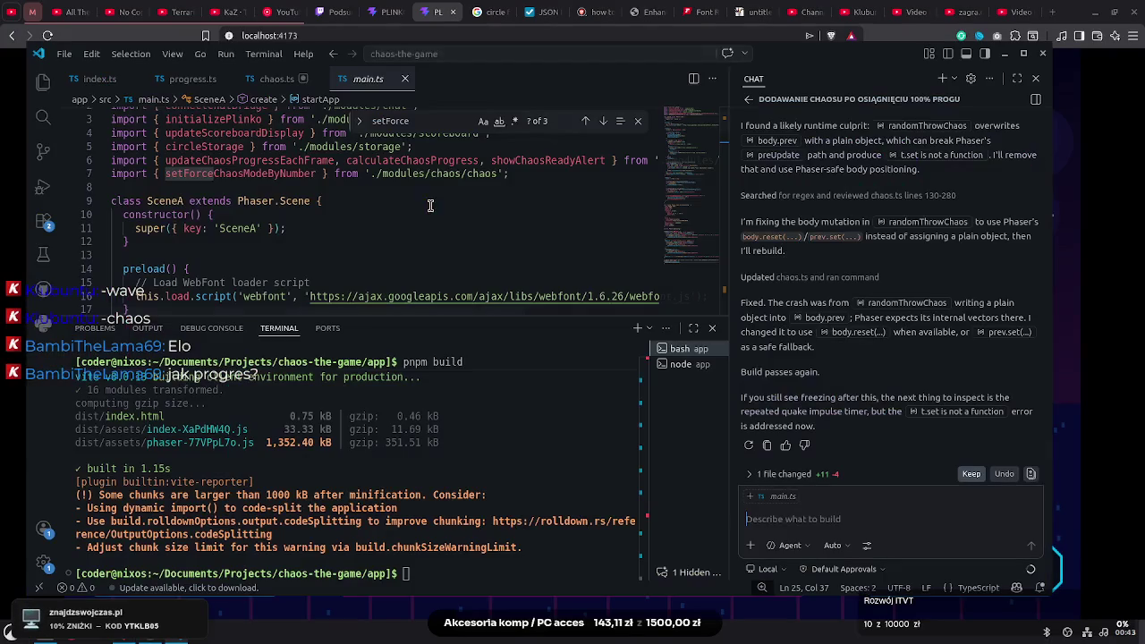
key("alt+Tab")
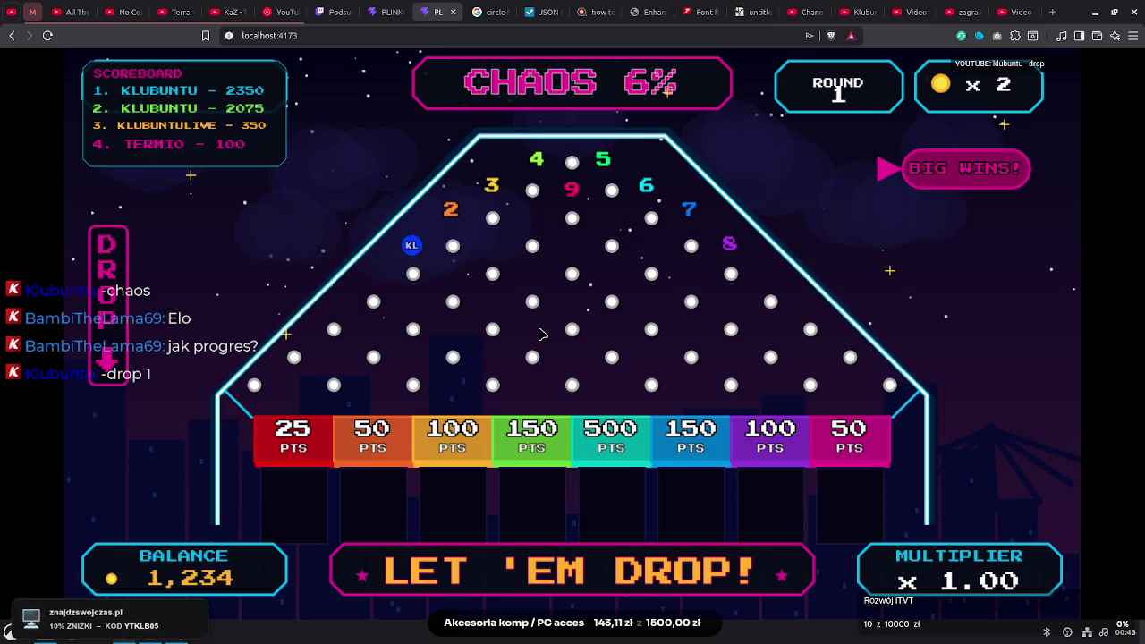
- Inspect the game canvas, open the DevTools Console, and move it aside to watch the board
right_click(540, 333)
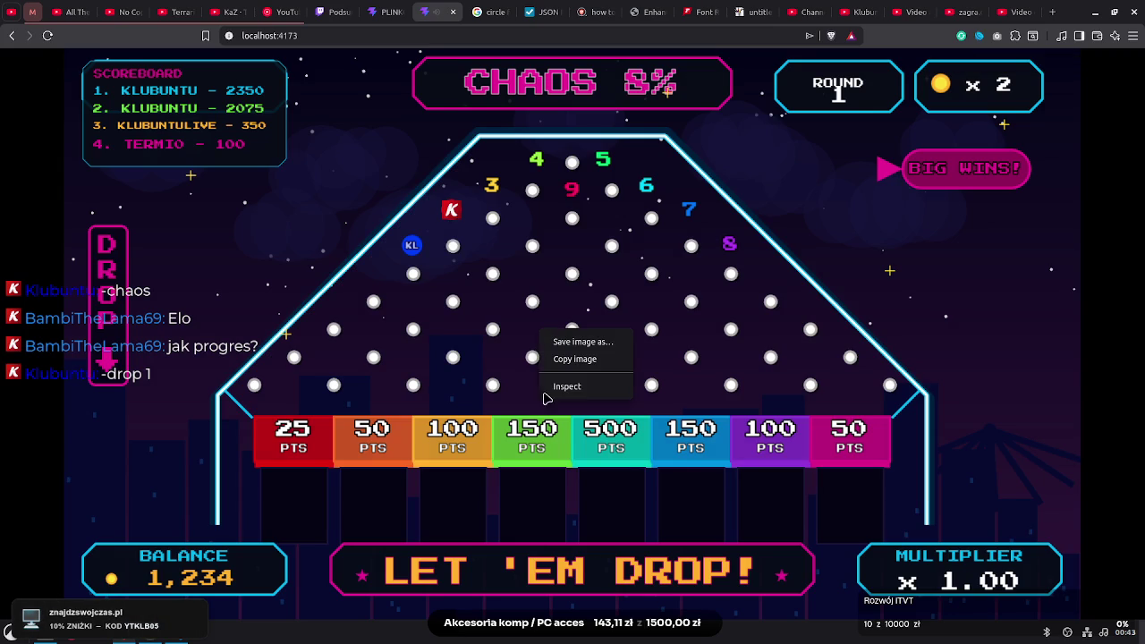
left_click(559, 387)
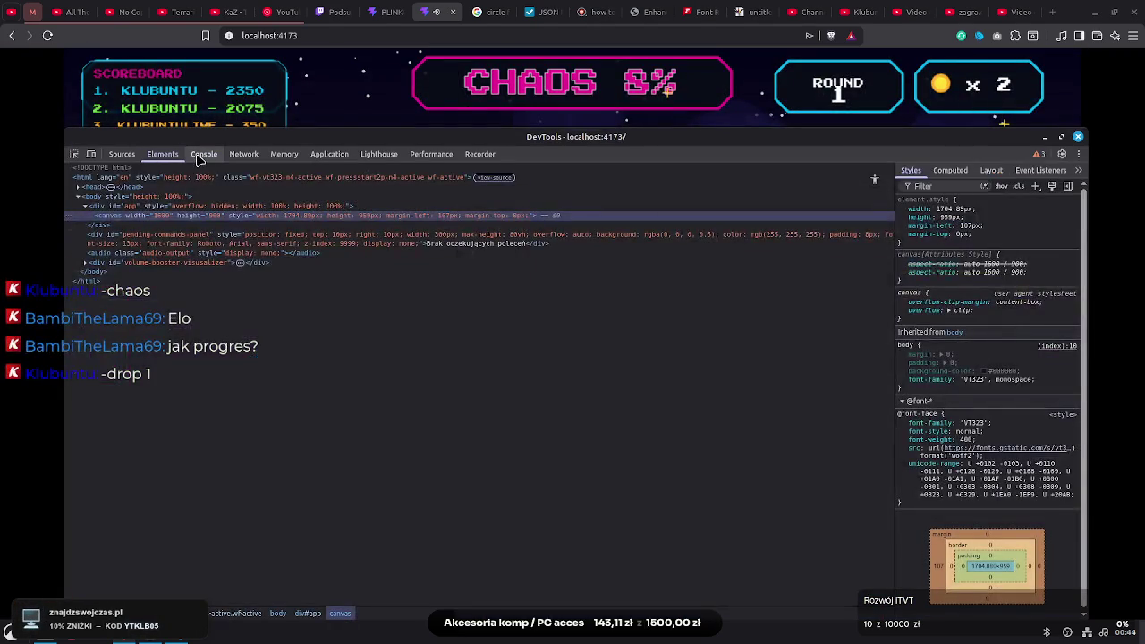
left_click(203, 155)
mouse_move(116, 139)
left_mouse_down()
mouse_move(966, 436)
mouse_move(908, 293)
left_mouse_up()
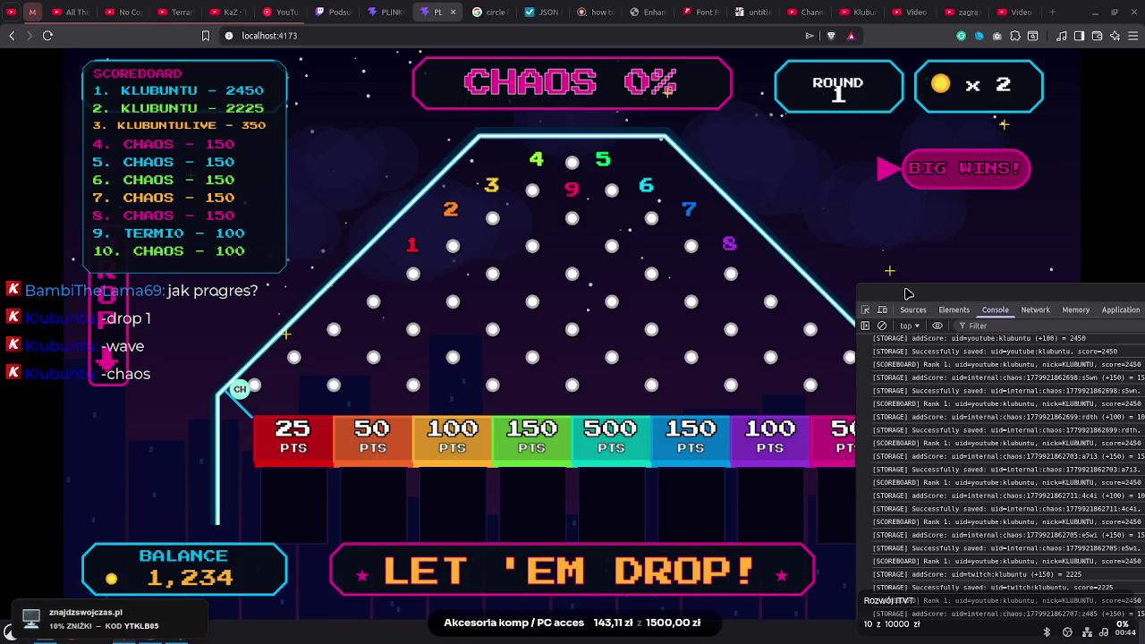
mouse_move(908, 293)
left_mouse_down()
mouse_move(522, 122)
mouse_move(104, 76)
left_mouse_up()
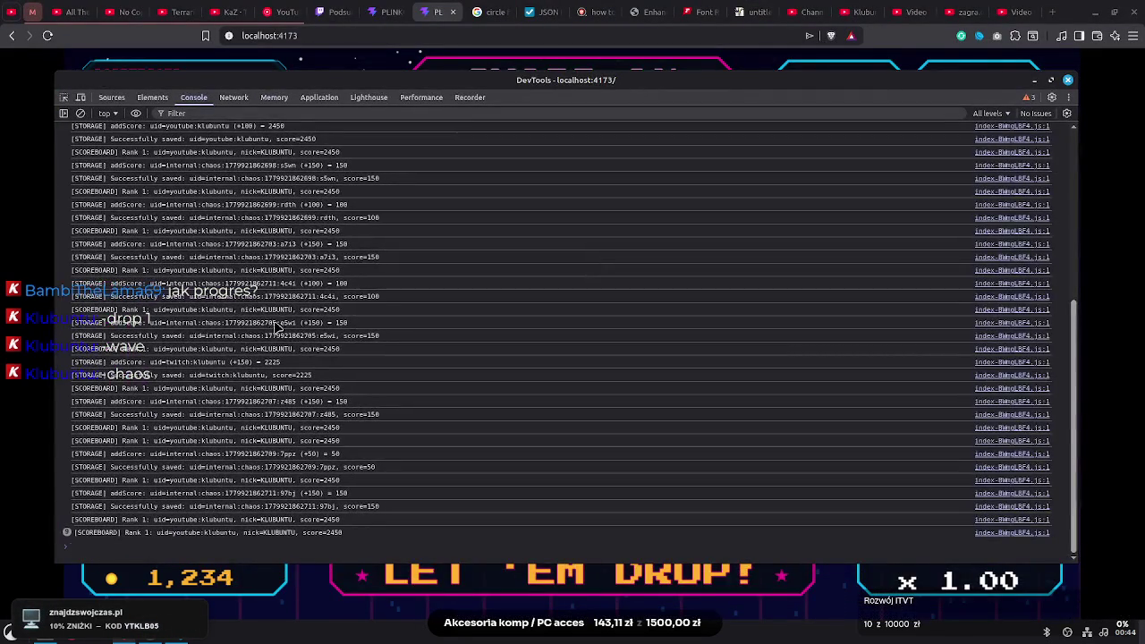
- Copy the last [SCOREBOARD] Rank 1 log line and return to VS Code
left_click_drag(89, 537, 360, 539)
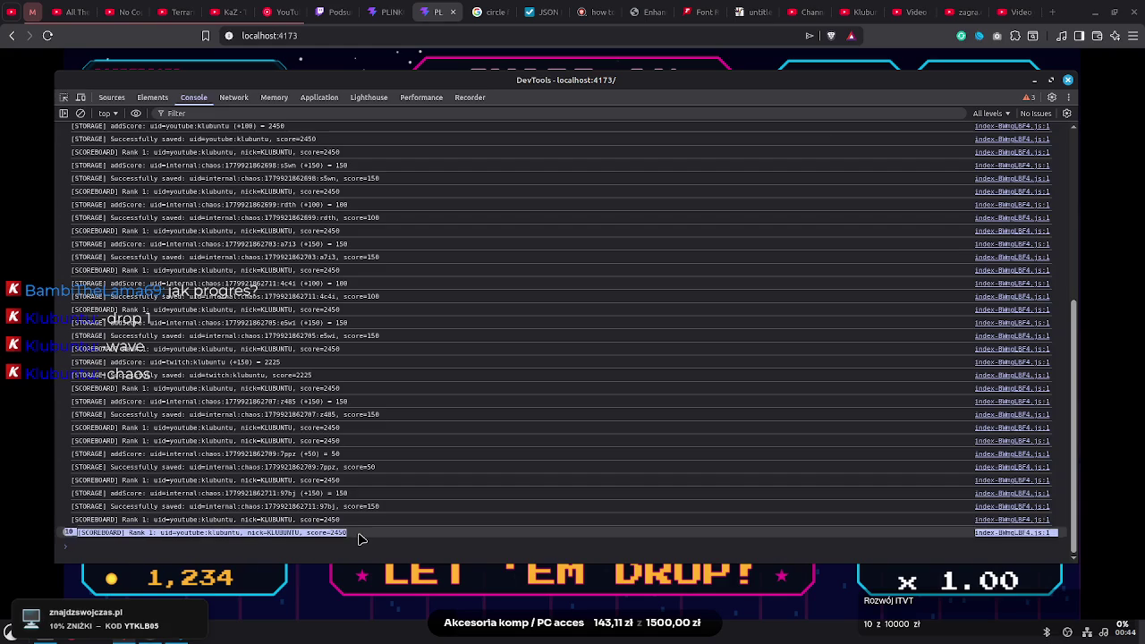
key("F12")
key("alt+Tab")
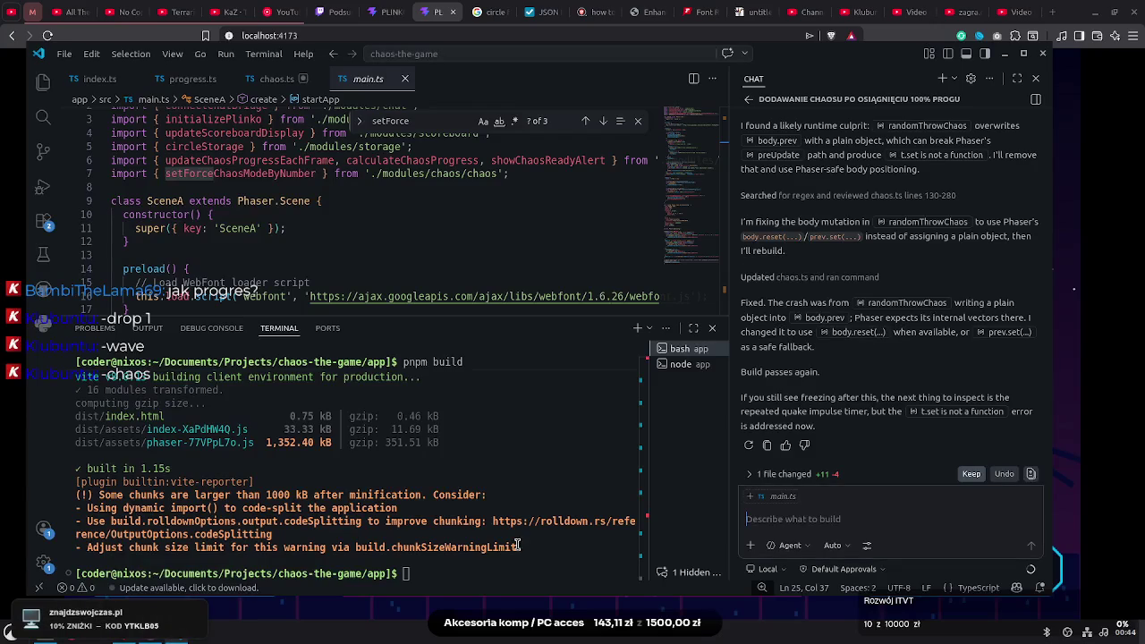
- Send the chat agent the pasted Rank 1 log line, asking it to stop repeat logging and exclude chaos entries from top scores
left_click(769, 516)
type("napraw")
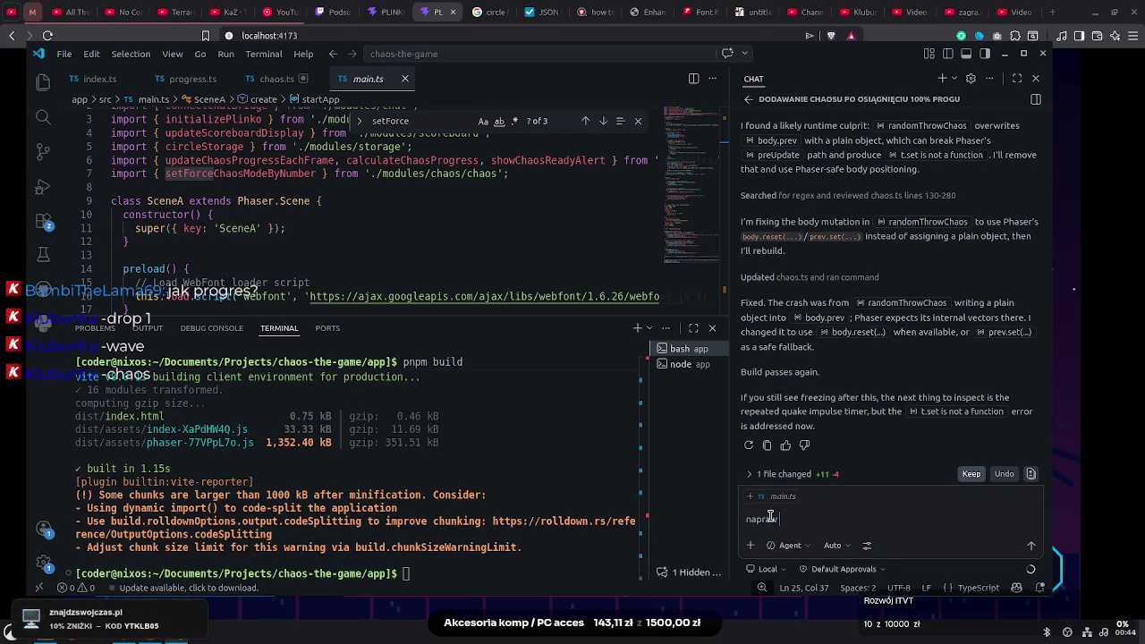
type("ietla 10")
type("00 razy")
key("shift+Return")
type("10index-BWmgLBF4.js:1 [SCOREBOARD] Rank 1: uid=youtube:klubuntu, nick=KLUBUNTU, score=2450")
type("- caly czas loguje?")
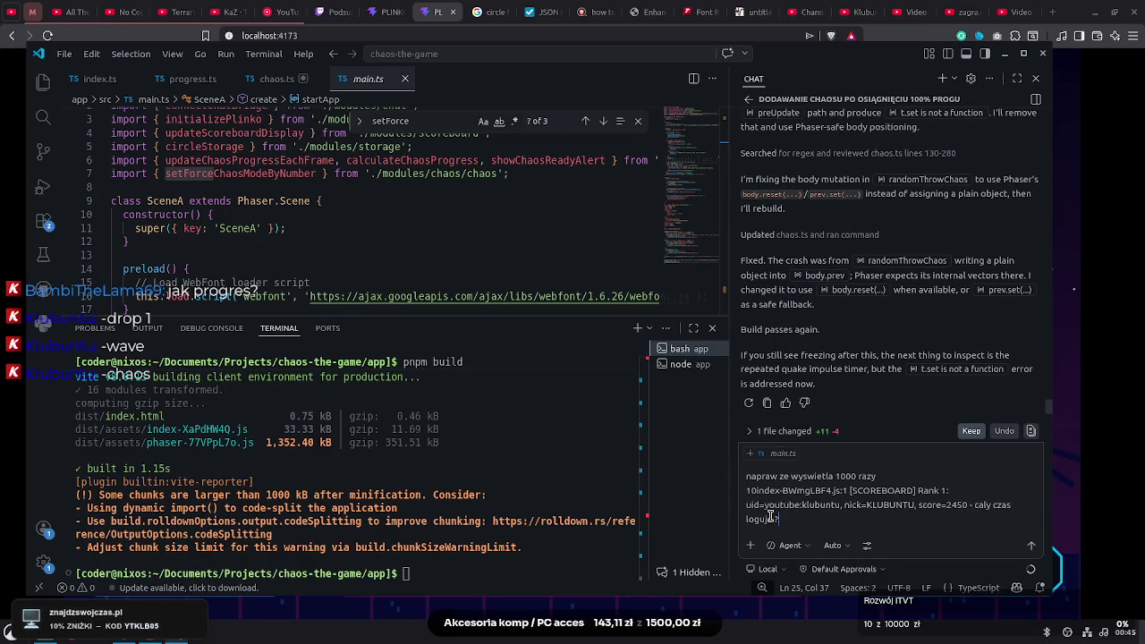
key("shift+Return")
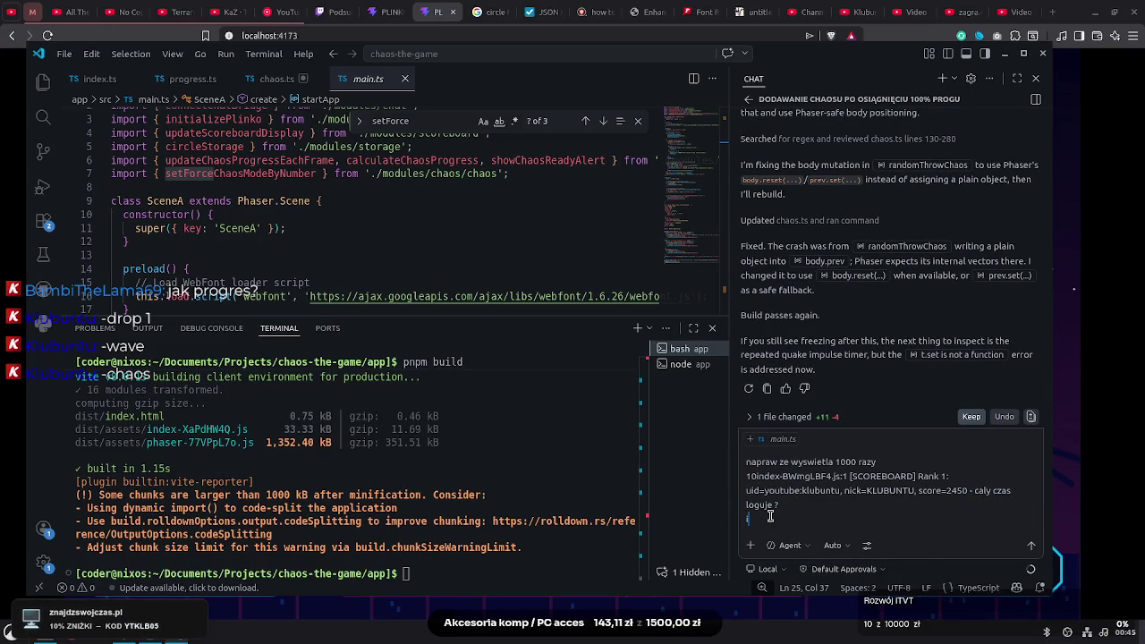
type("i chaos kroty leci nie powinien sie do topki ")
type("wliczac ten,")
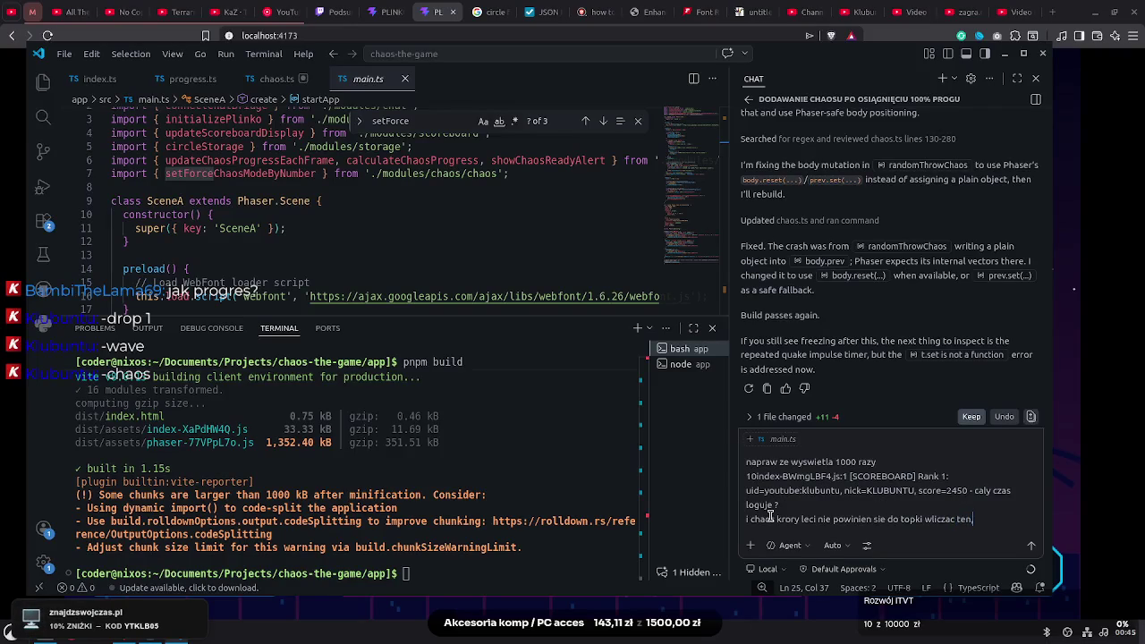
type(" znaczy")
type("al to nie topka")
key("Return")
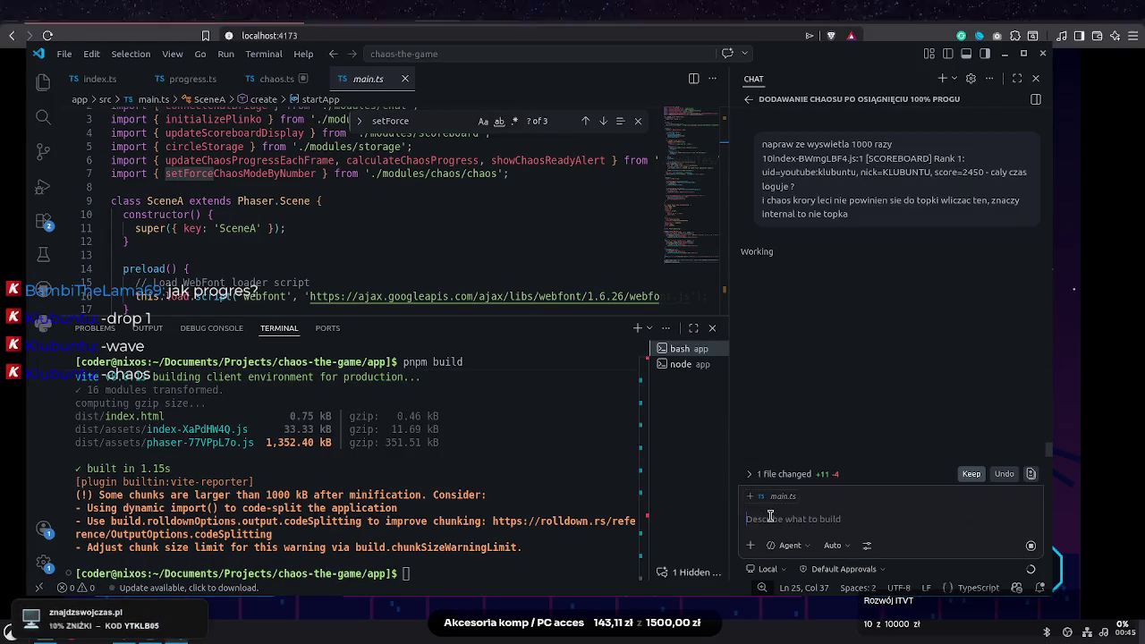
key("alt+Tab")
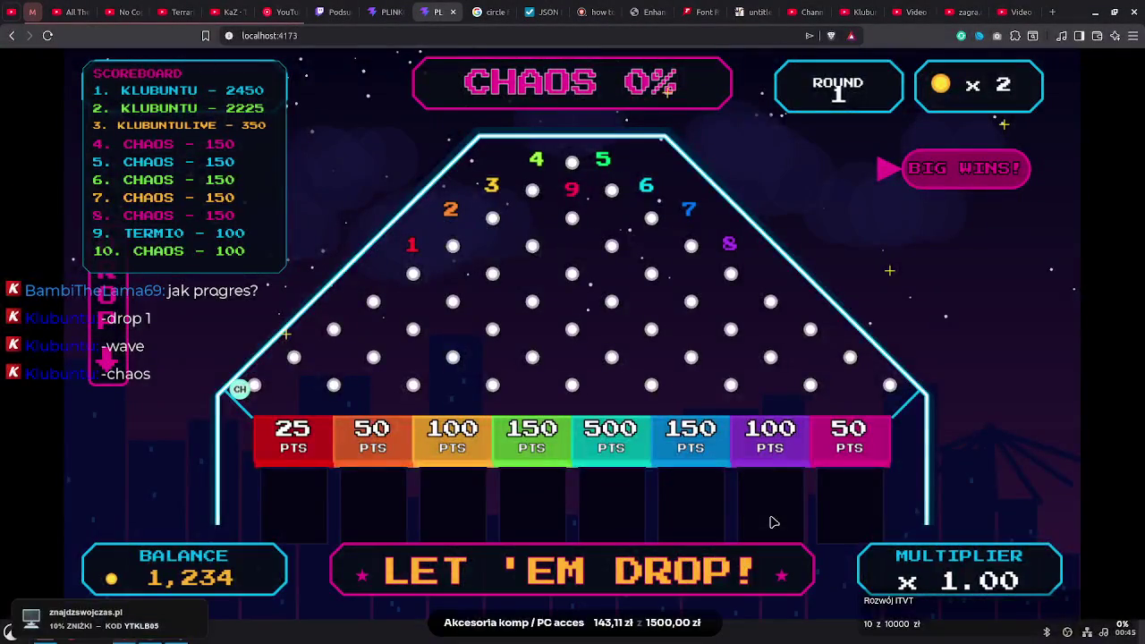
- Reload the Plinko page to check the board, then return to VS Code
key("F5")
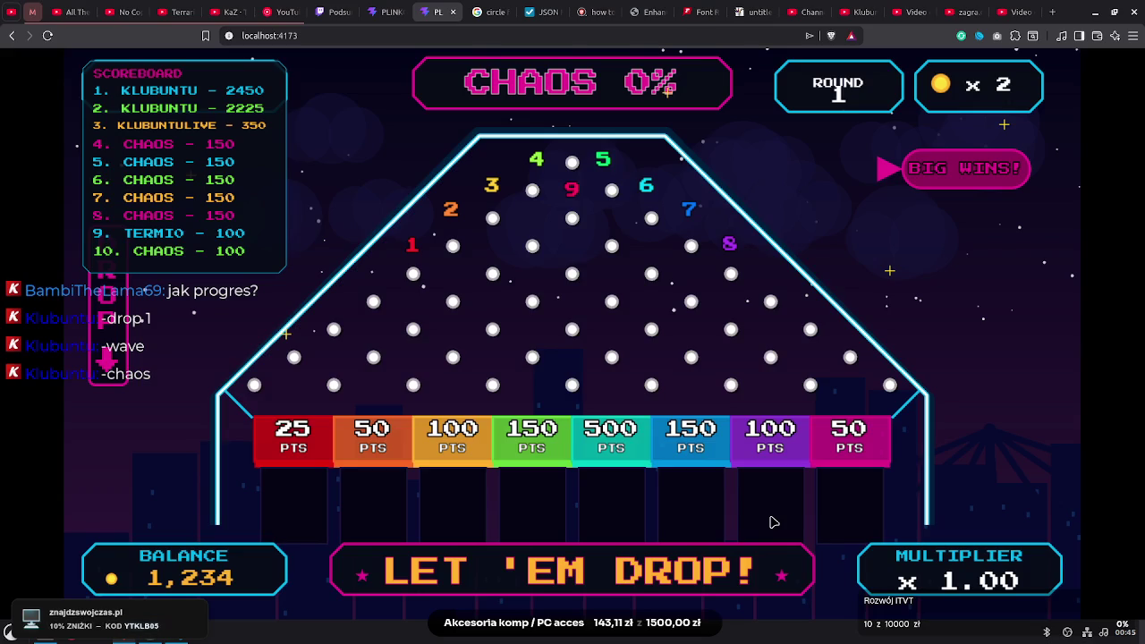
key("alt+Tab")
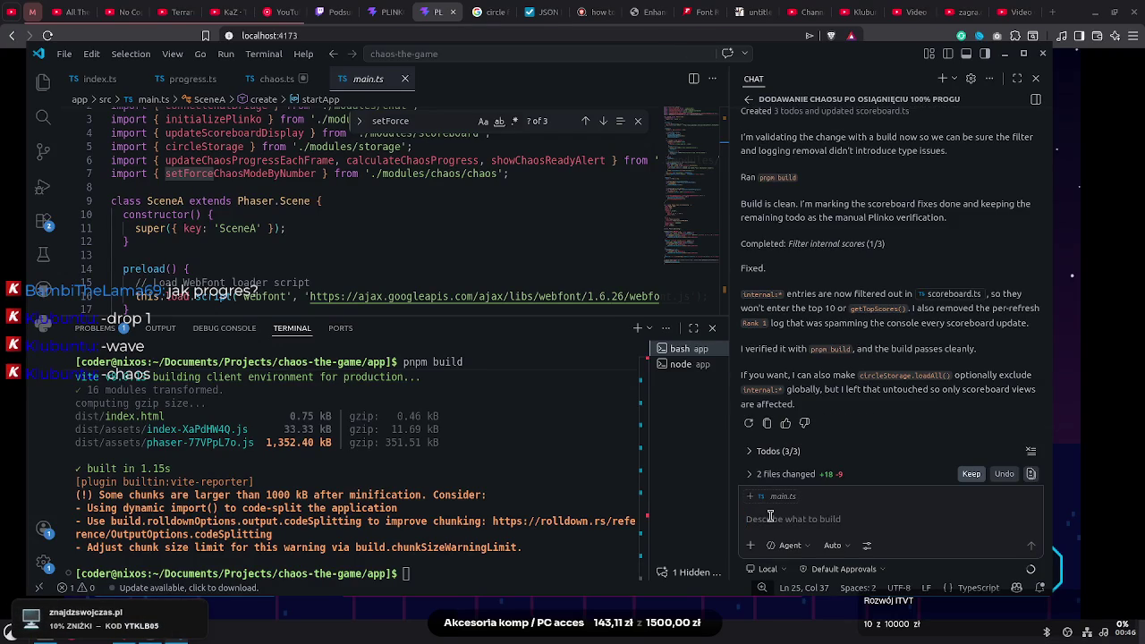
- Rerun the previous pnpm build in the terminal and switch back to the Plinko game
left_click(544, 480)
key("Up")
key("Return")
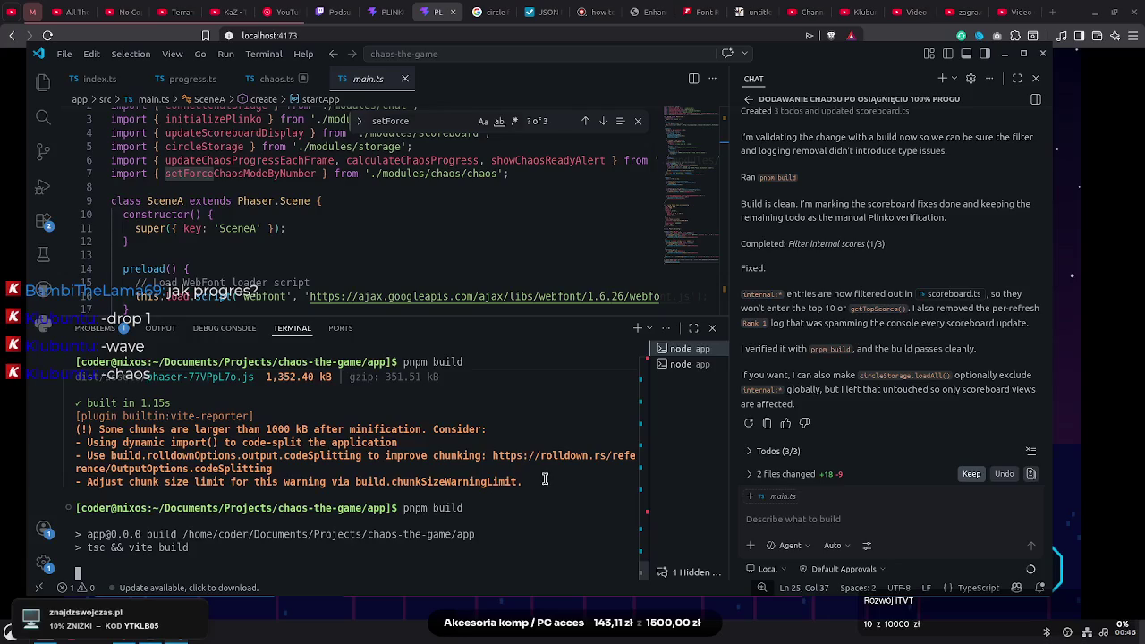
mouse_move(778, 177)
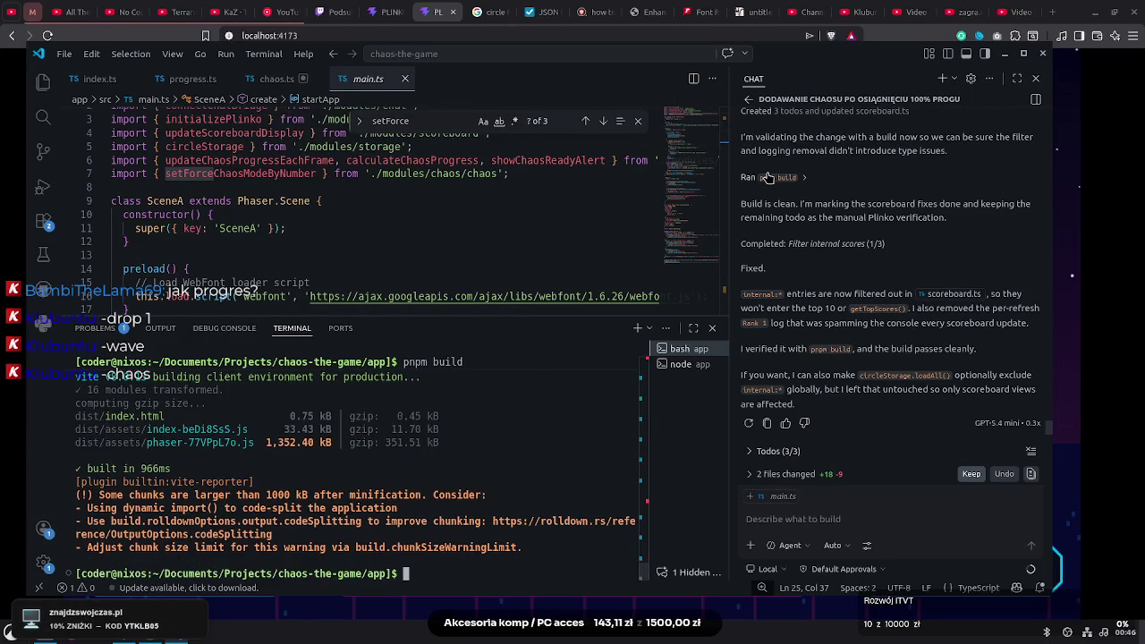
key("alt+Tab")
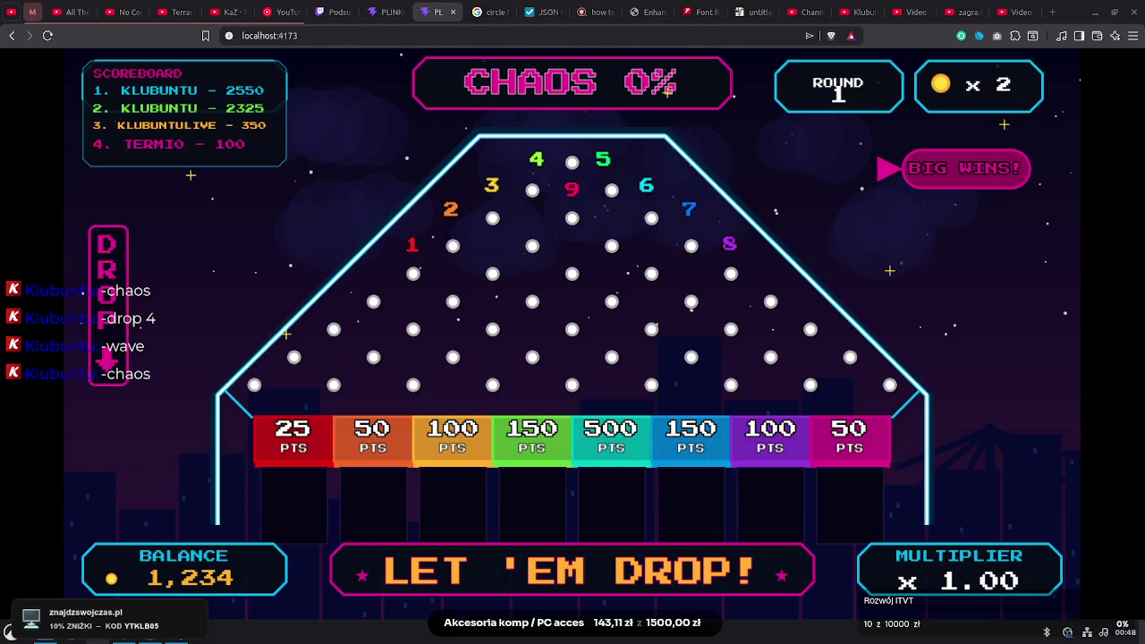
- Let the game play until the top scores reach 2550 and 2325, then open a terminal
key("ctrl+alt+t")
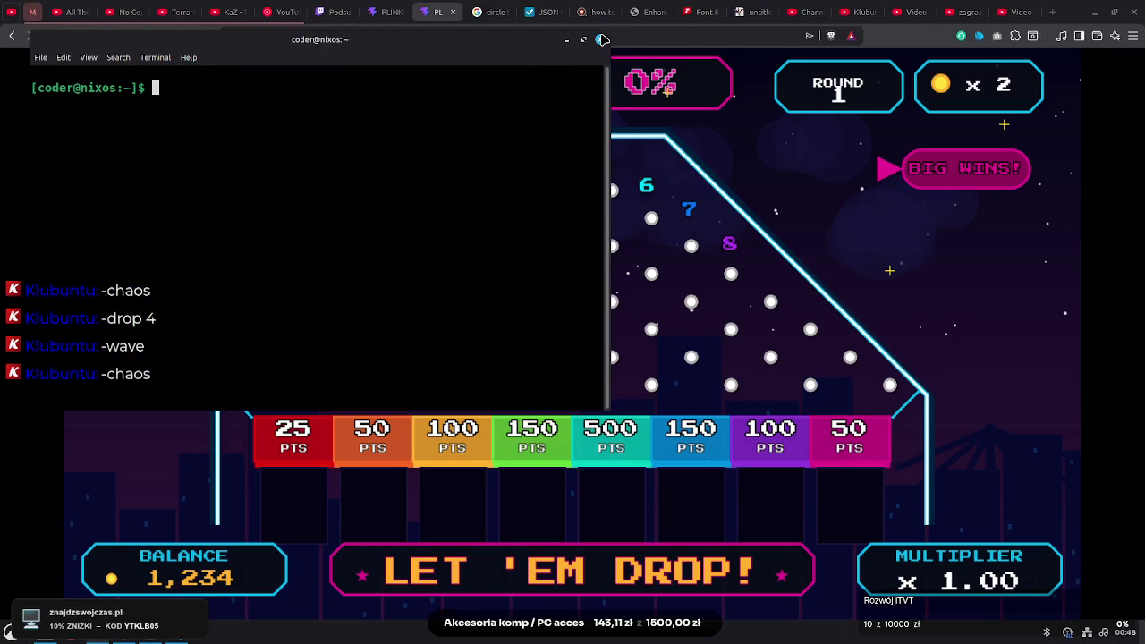
left_click(601, 39)
key("super+e")
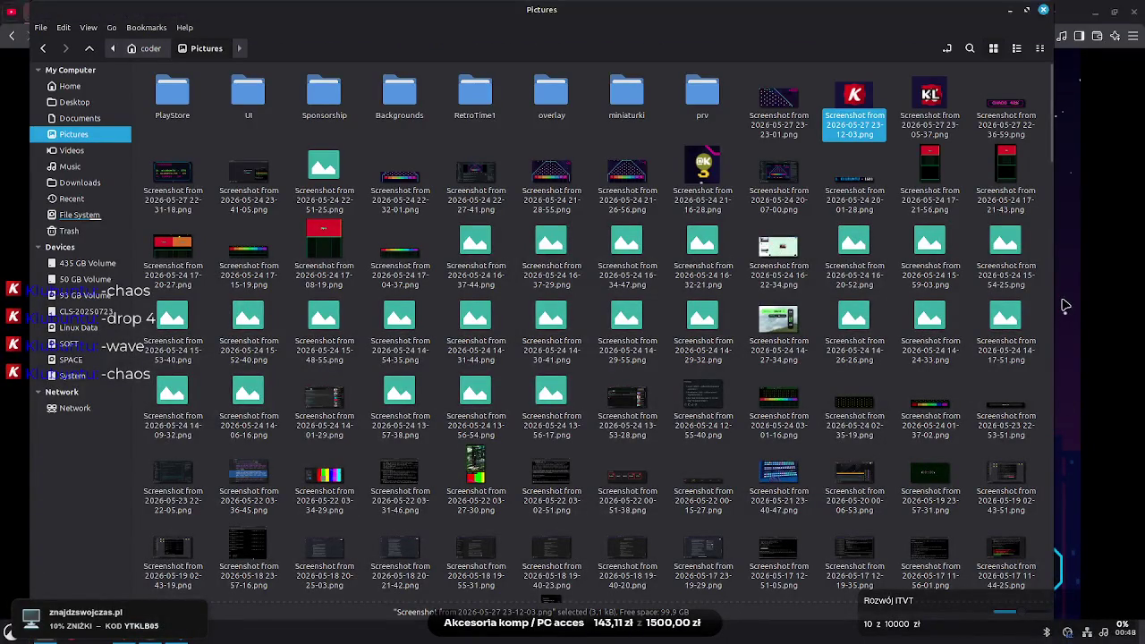
left_click(67, 151)
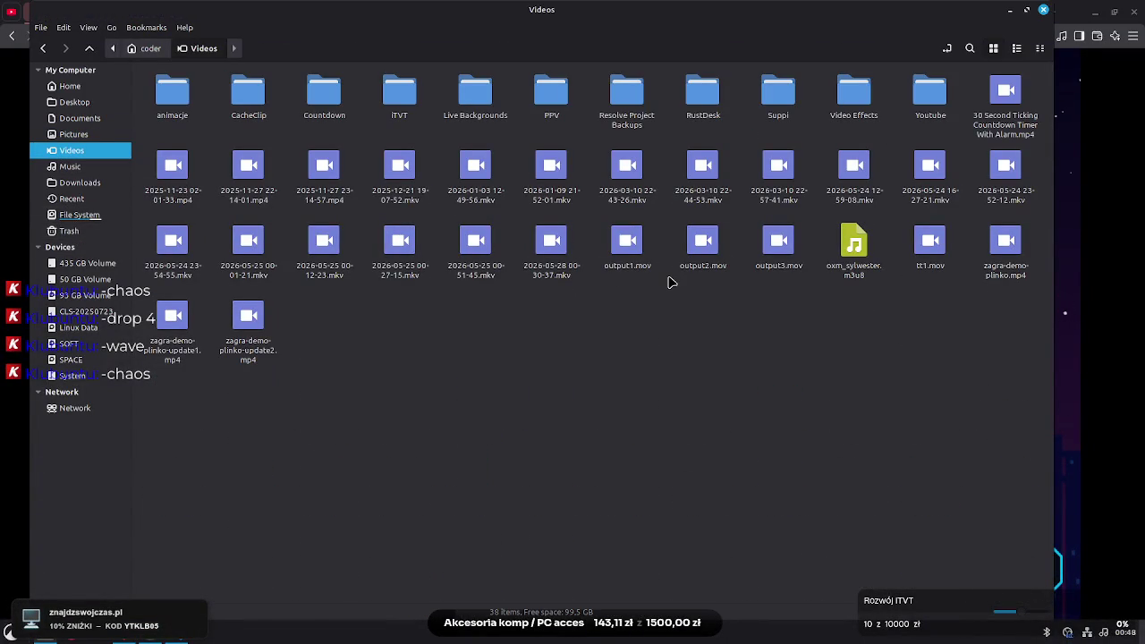
left_click(553, 243)
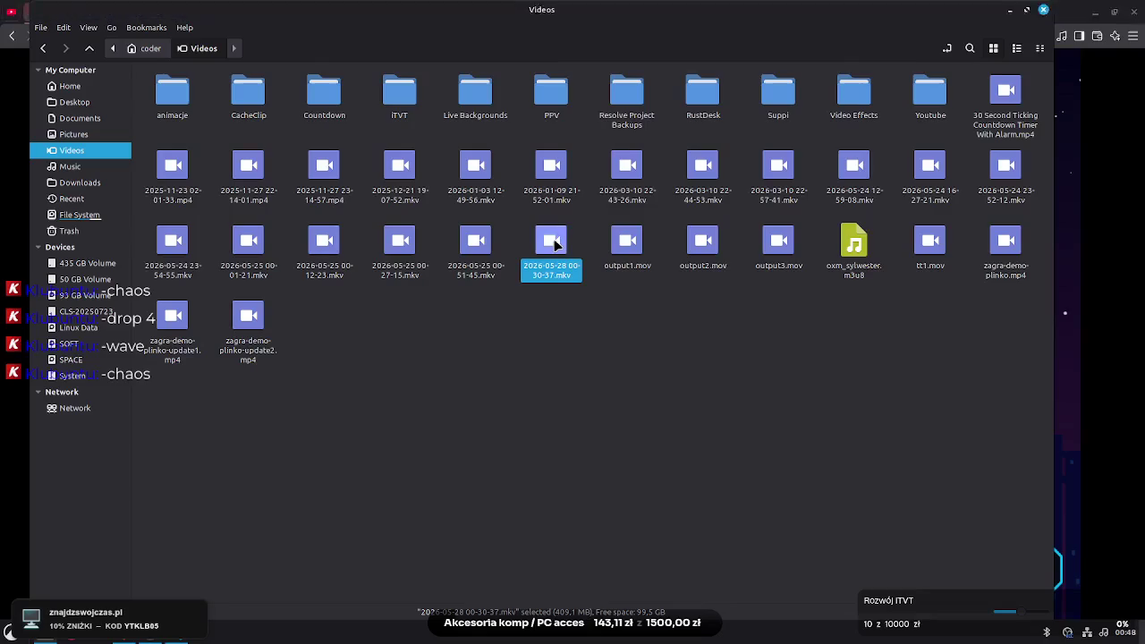
left_click(573, 381)
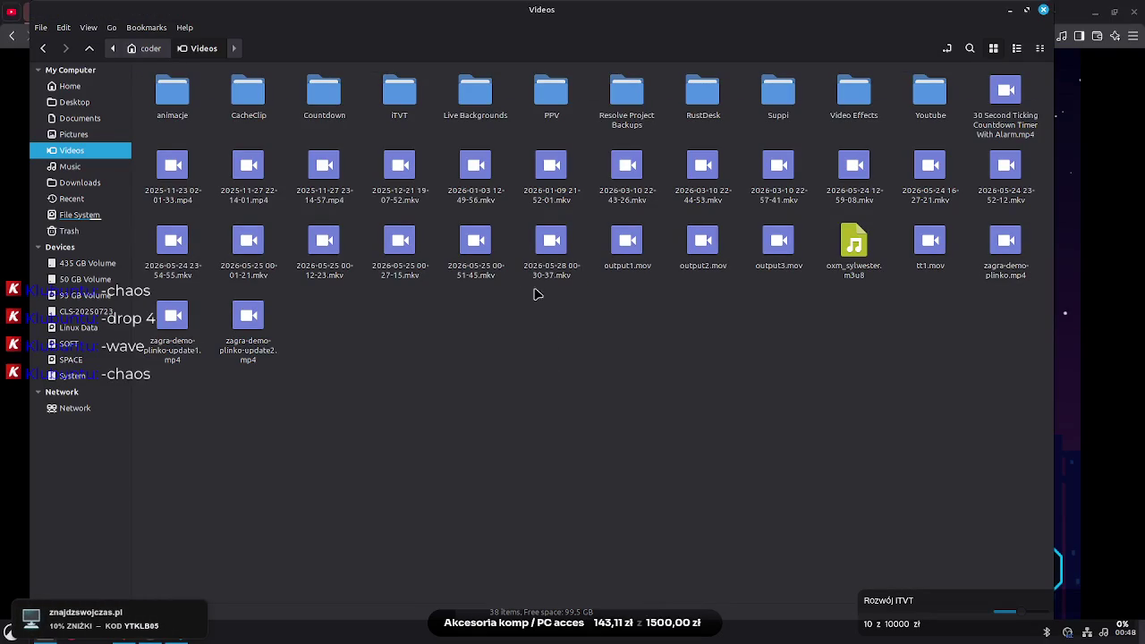
left_click(549, 243)
key("ctrl+c")
- Create a plinko-update-4 folder, paste the recording into it, and open a terminal there
left_click(435, 387)
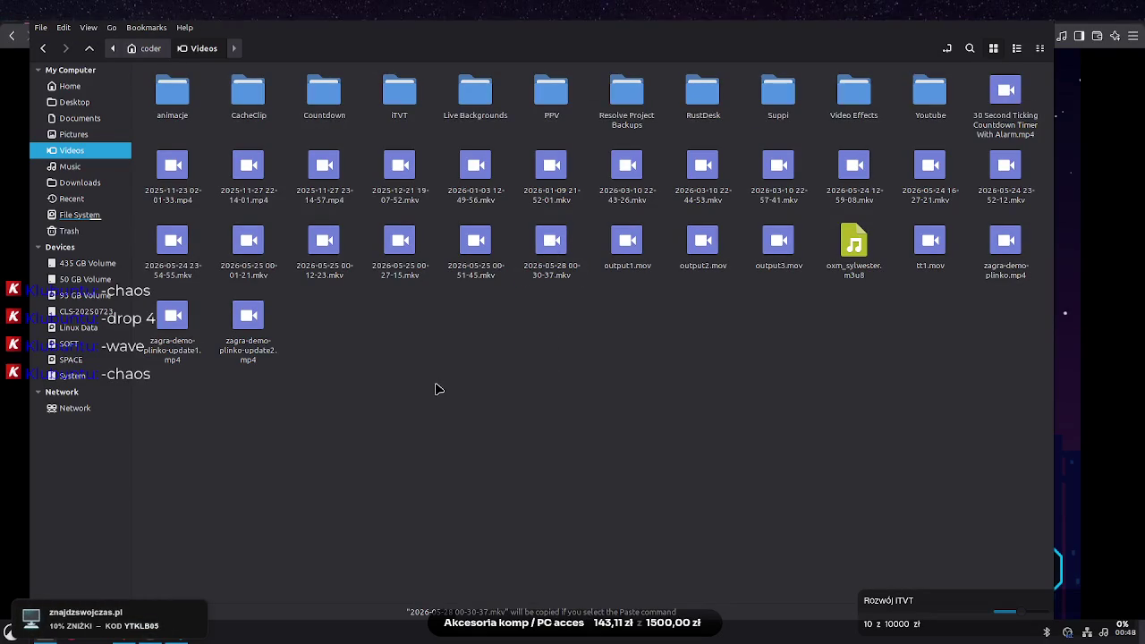
right_click(435, 388)
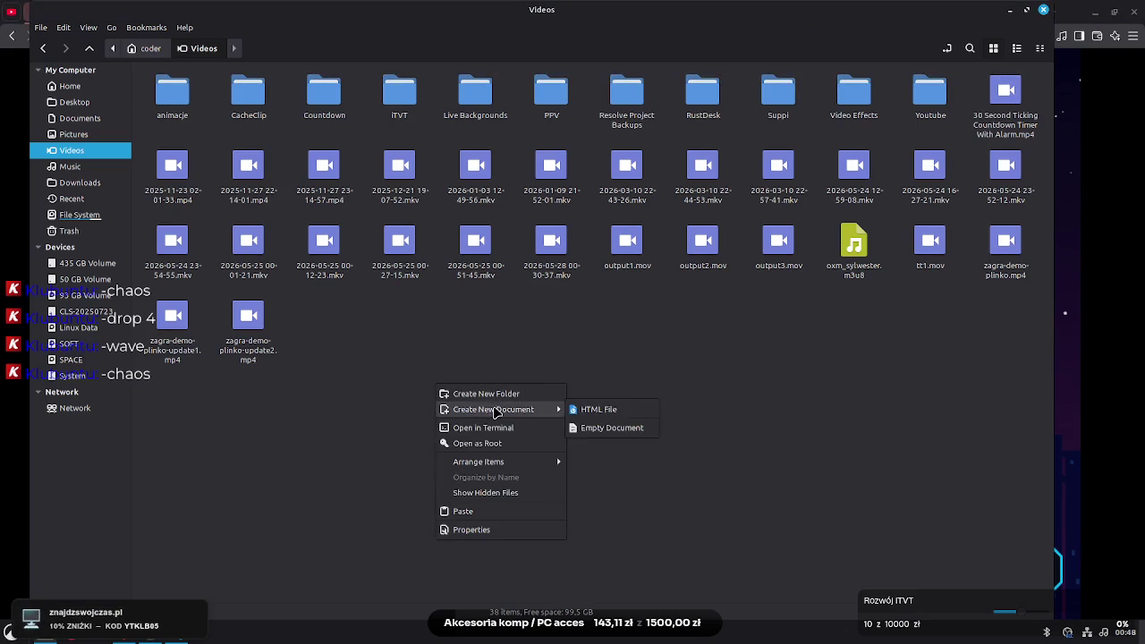
left_click(443, 394)
type("plinko")
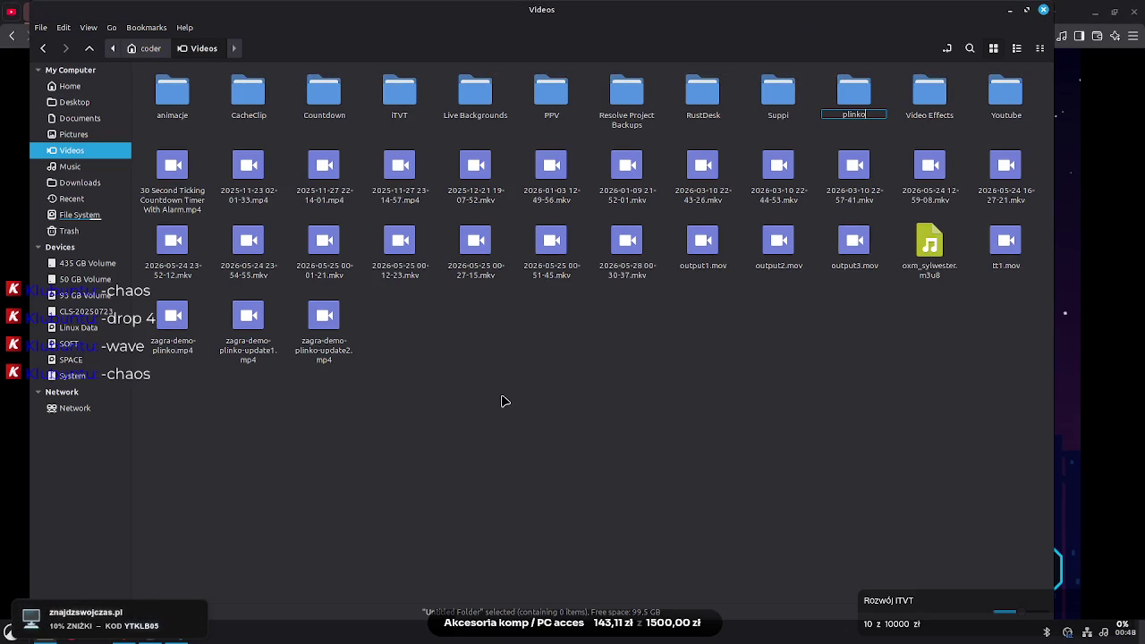
type("-u")
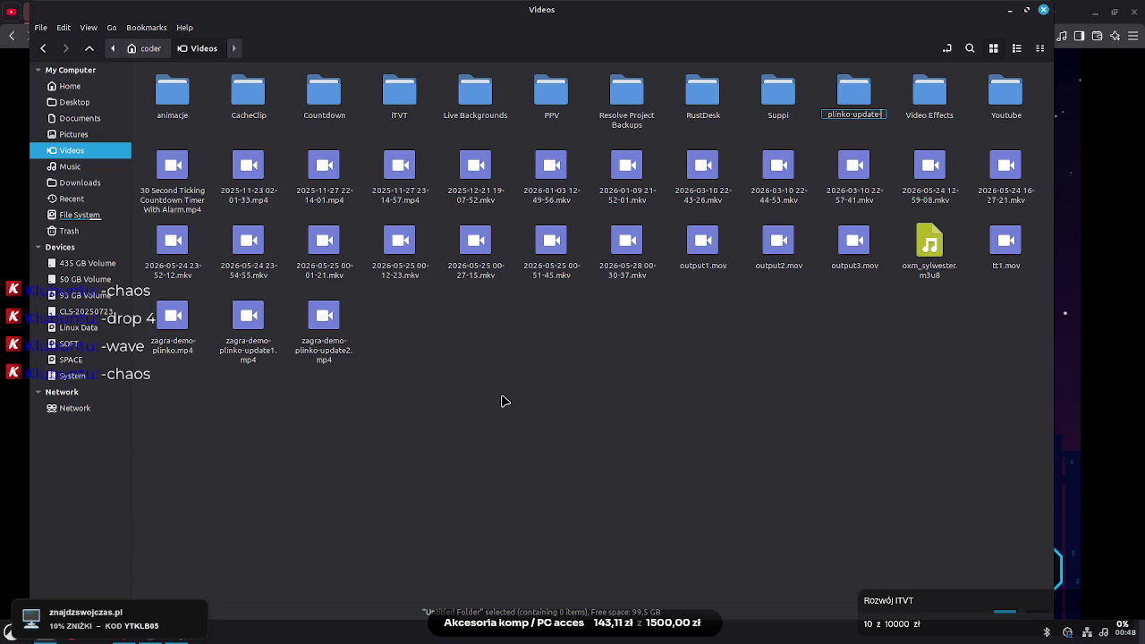
key("Return")
key("Return")
key("ctrl+v")
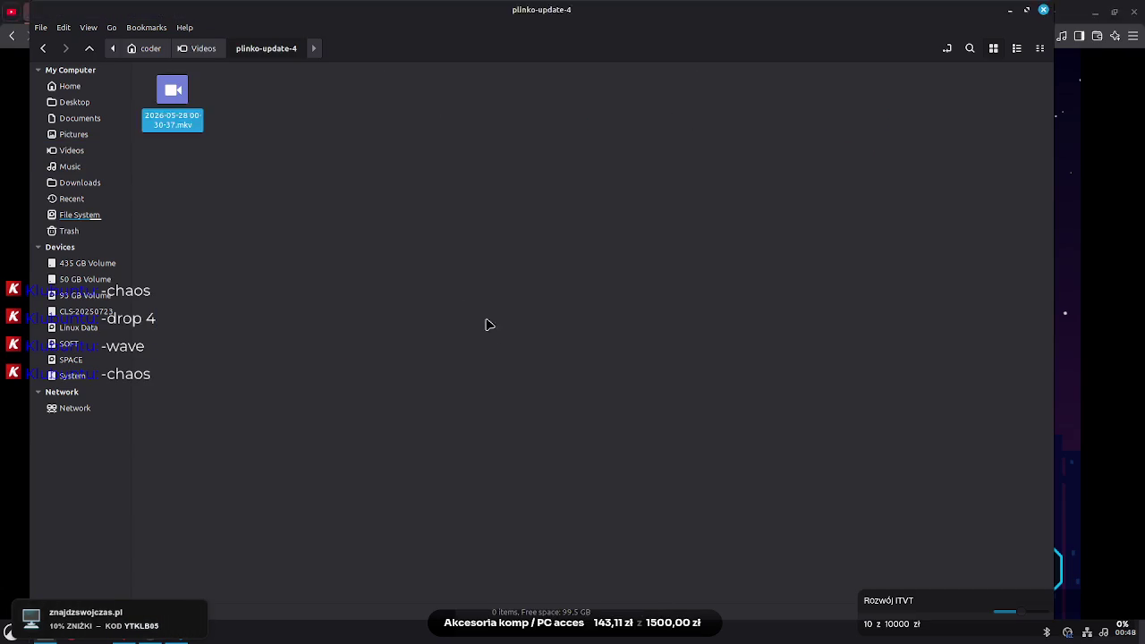
right_click(400, 286)
left_click(460, 324)
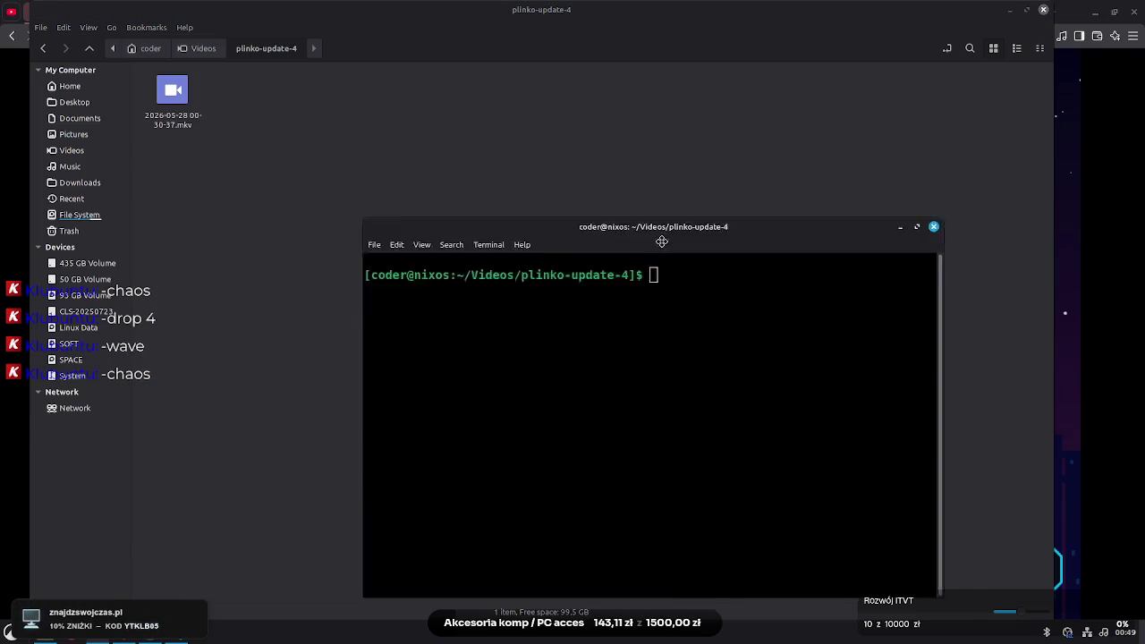
- Remux the mkv recording to plinko-update4.mp4 using ffmpeg with -c copy
left_click_drag(639, 229, 491, 125)
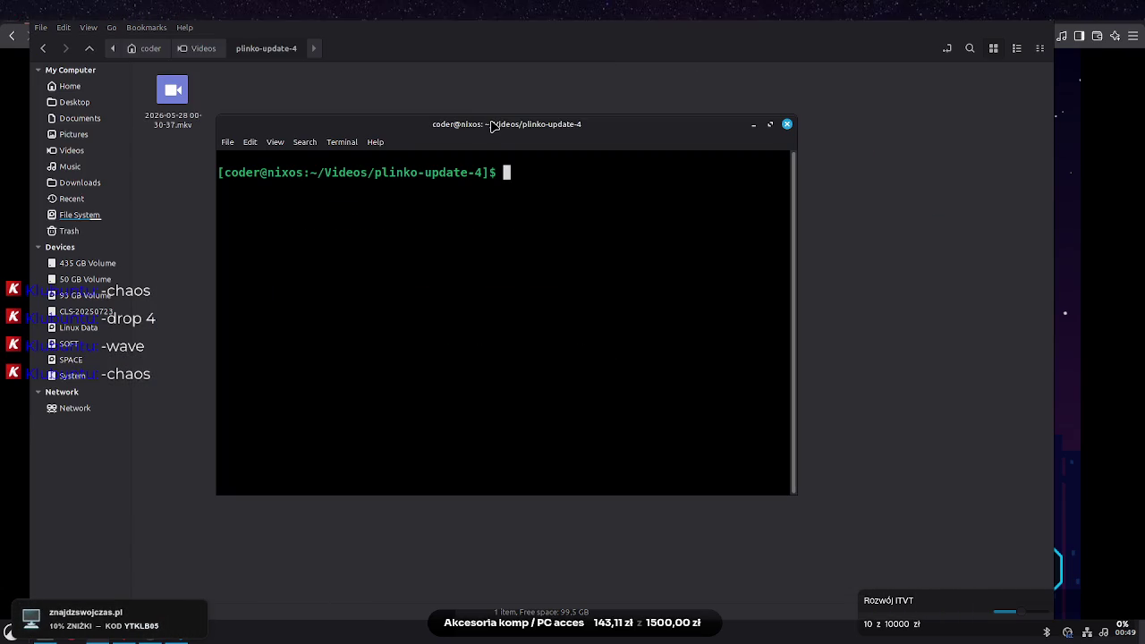
type("ffmpeg -i 2026-05-28\\ 00-30-37.mkv")
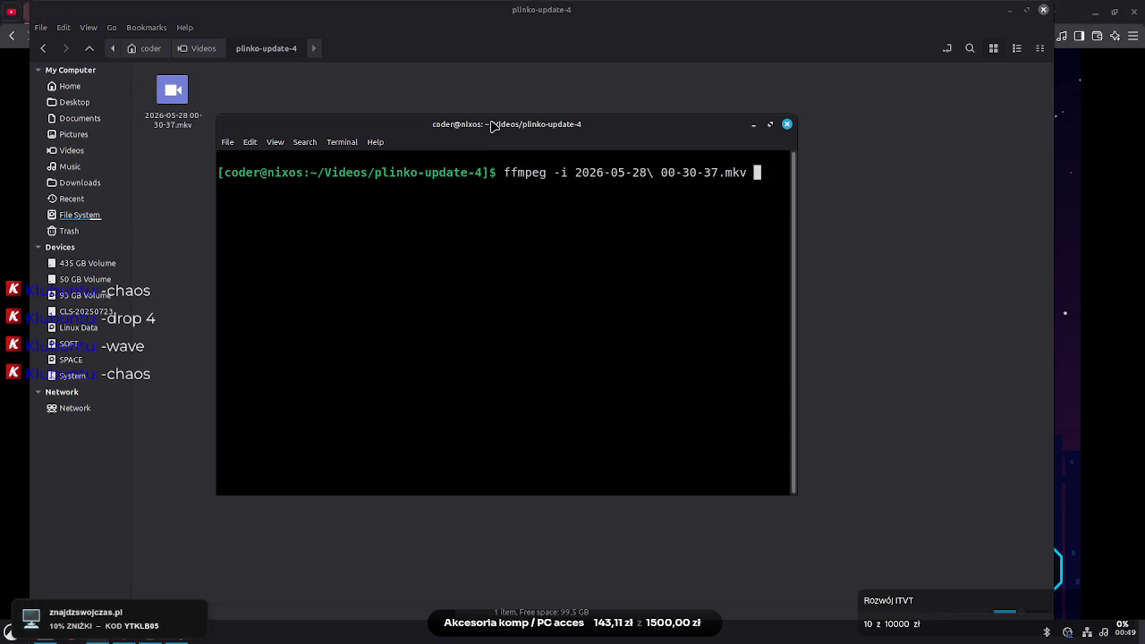
type("-ccio=")
key("BackSpace")
type("opy plinko-")
type("upda")
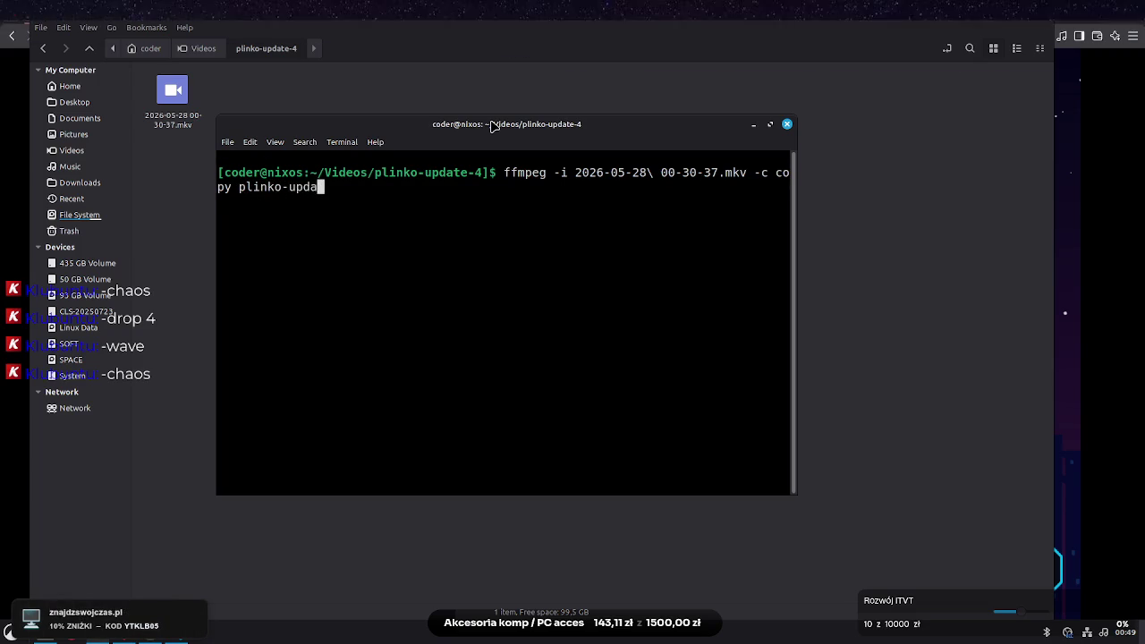
type("te4")
type("mp")
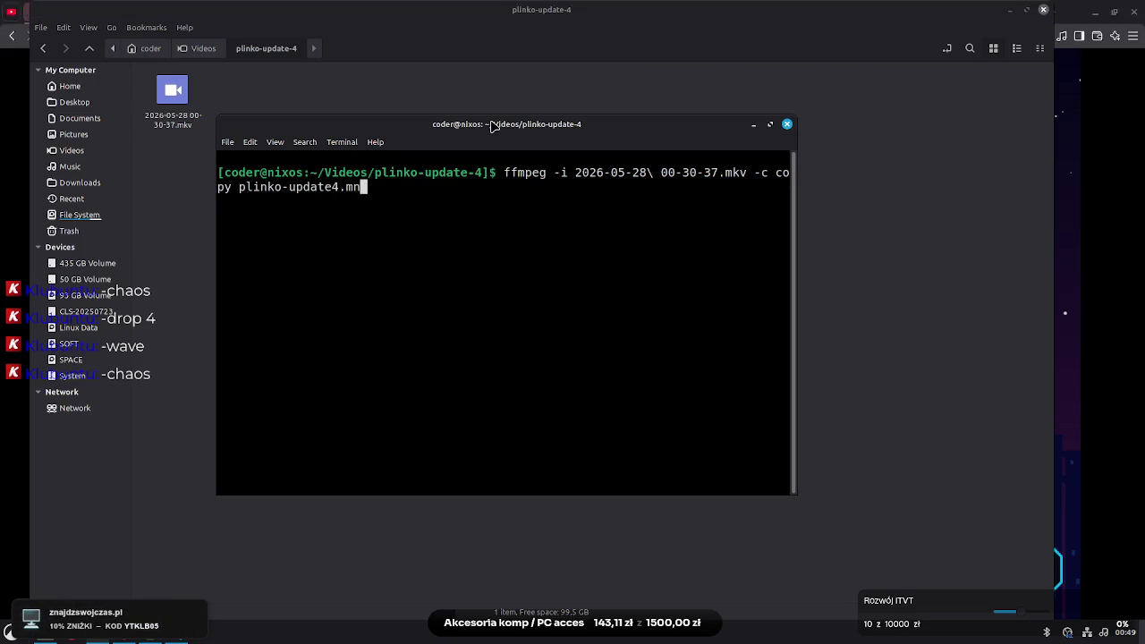
type("4")
key("Return")
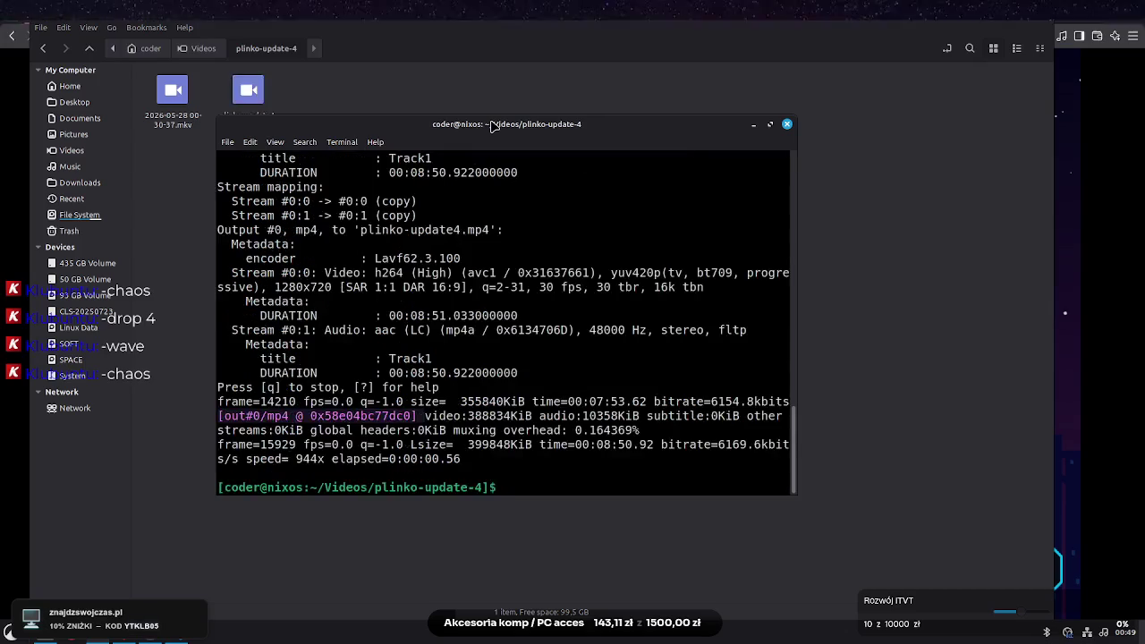
- Compare the new mp4 and original mkv file sizes, then close the terminal
left_click_drag(406, 124, 579, 118)
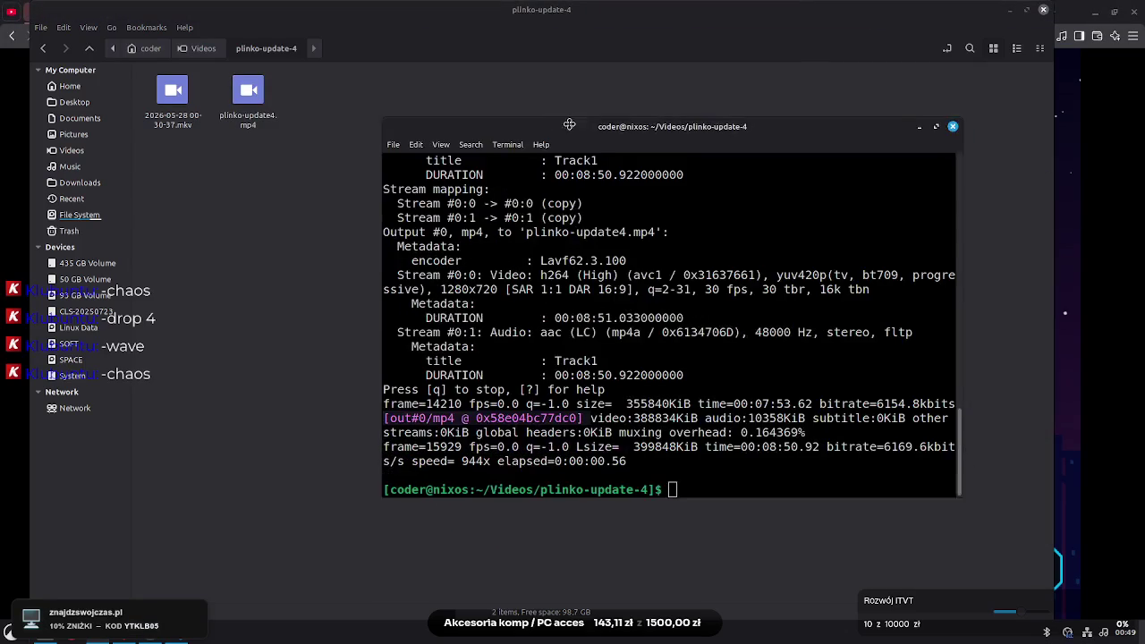
left_click(255, 109)
left_click(173, 92)
left_click(249, 93)
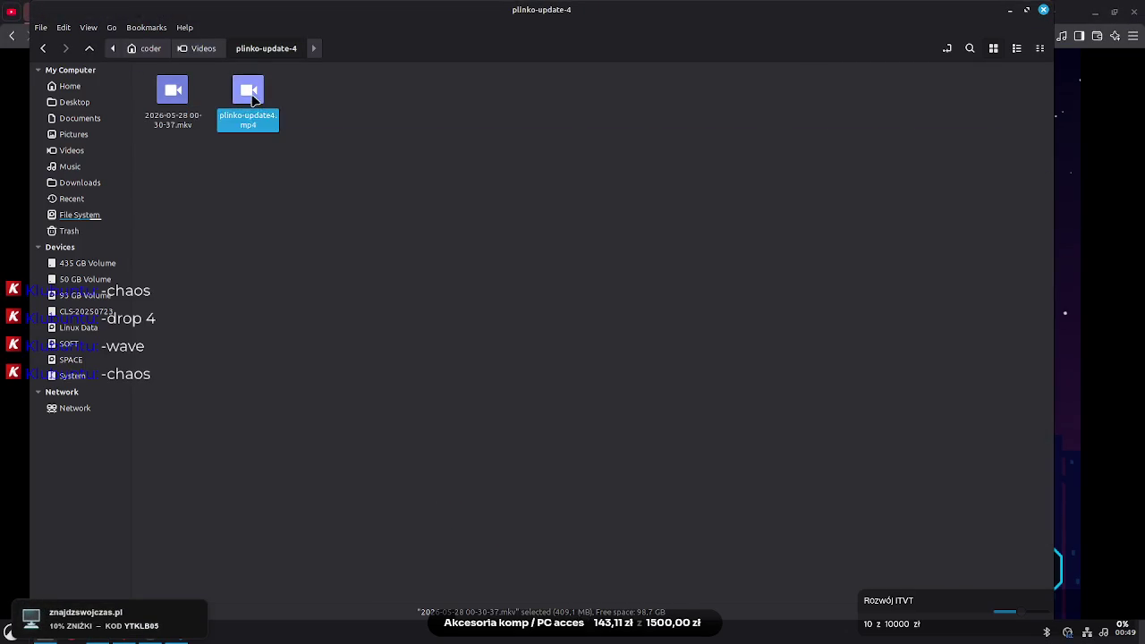
key("alt+Tab")
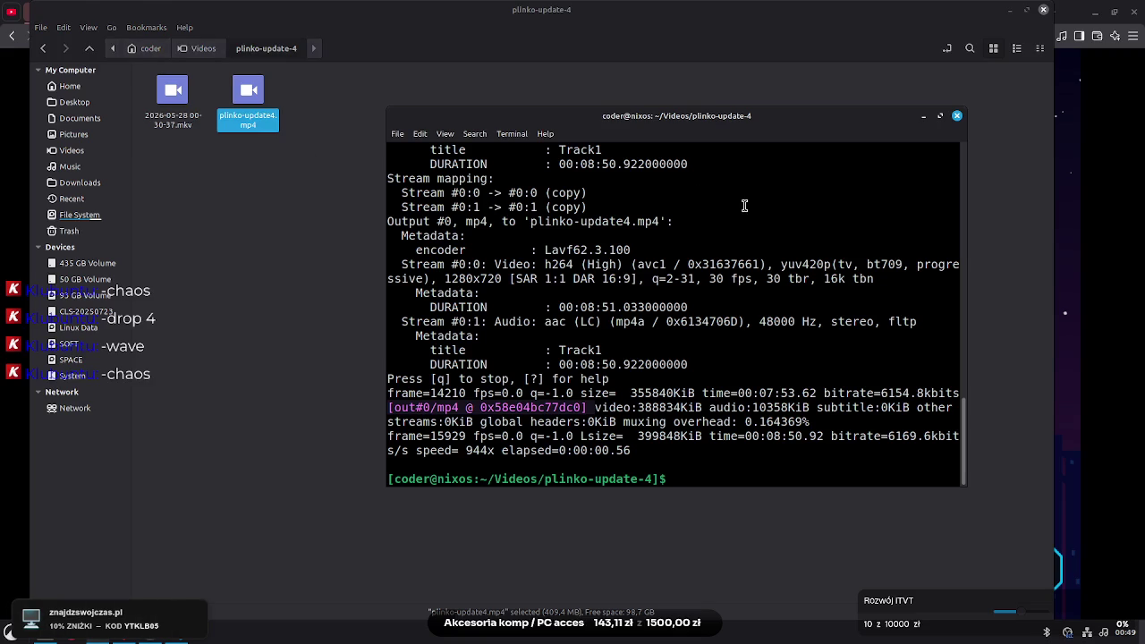
left_click(922, 118)
left_click(384, 346)
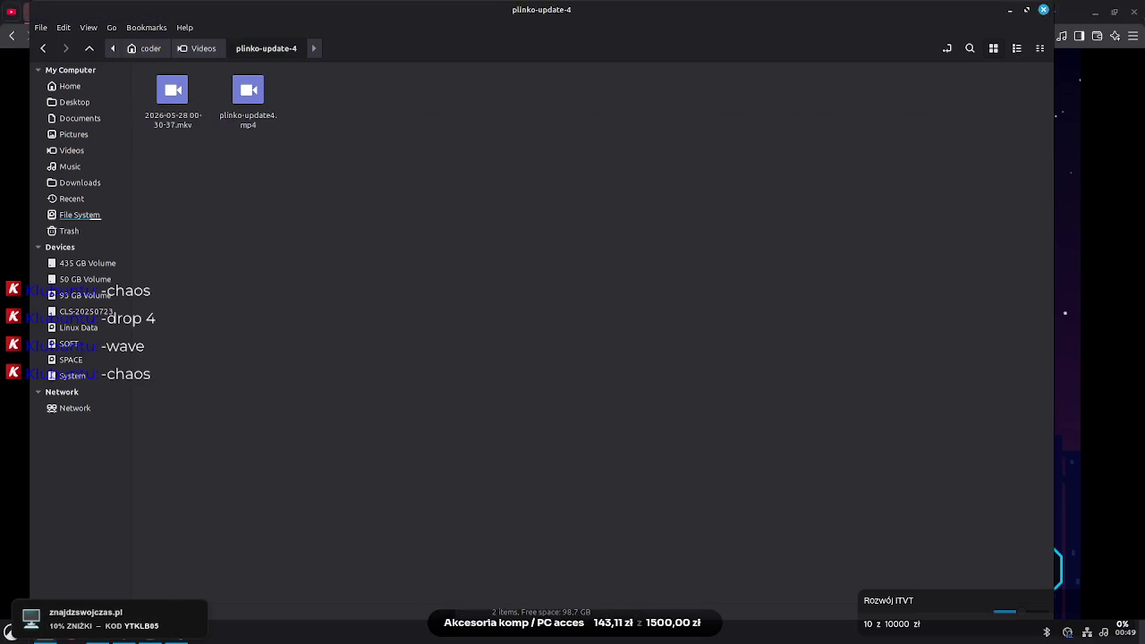
- Open clipchamp.com in a new Brave private window and go to its sign-in page
mouse_move(45, 637)
left_click(188, 586)
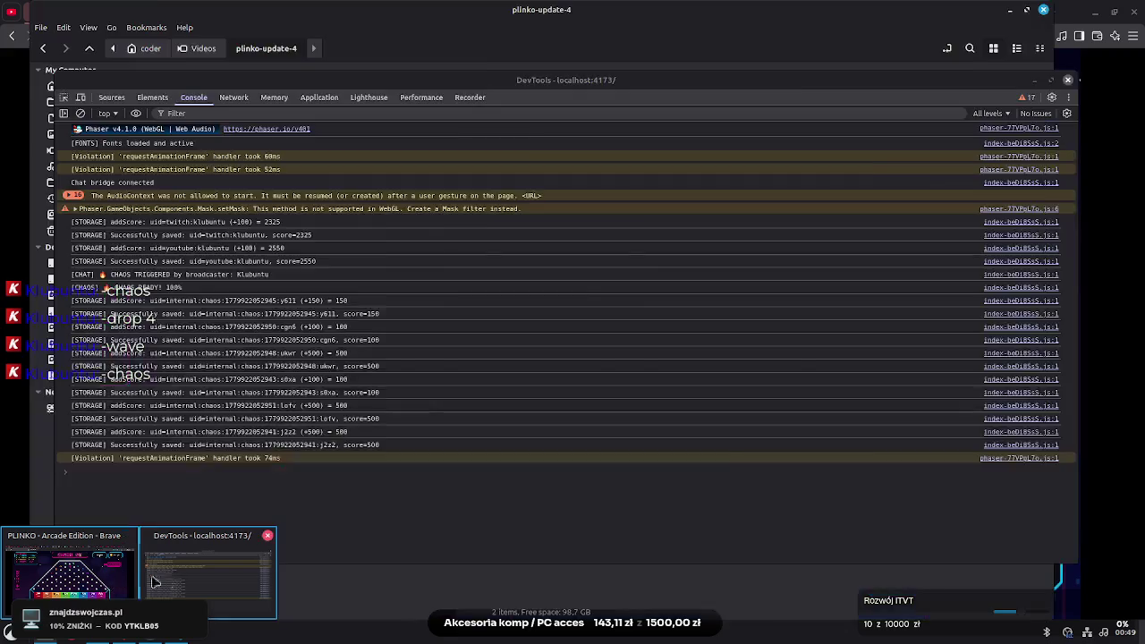
left_click(132, 585)
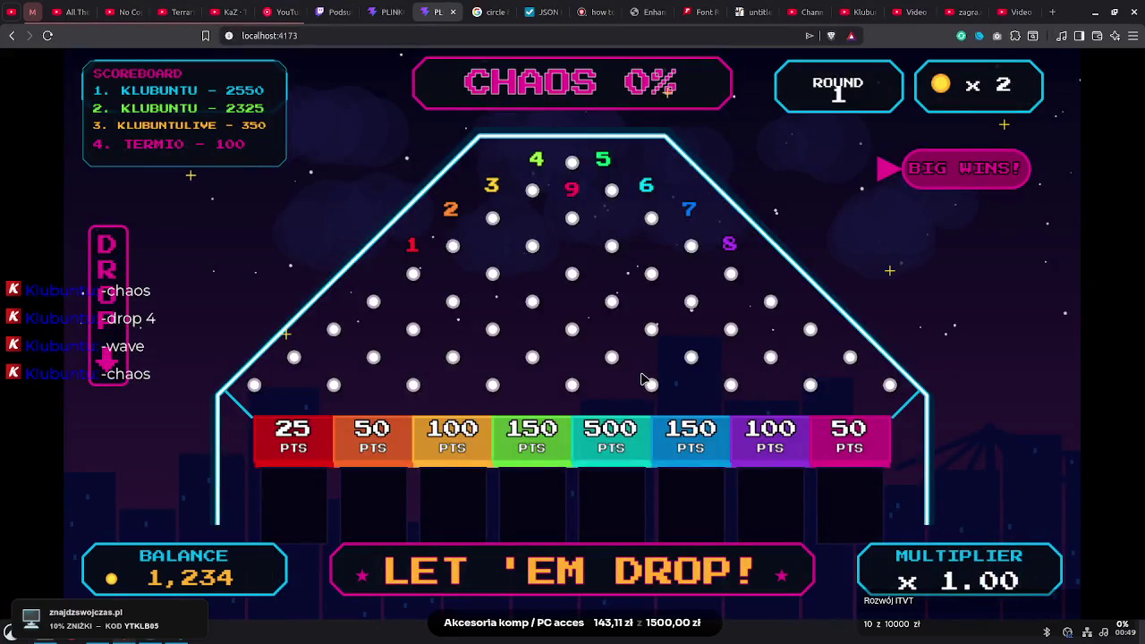
left_click(1132, 36)
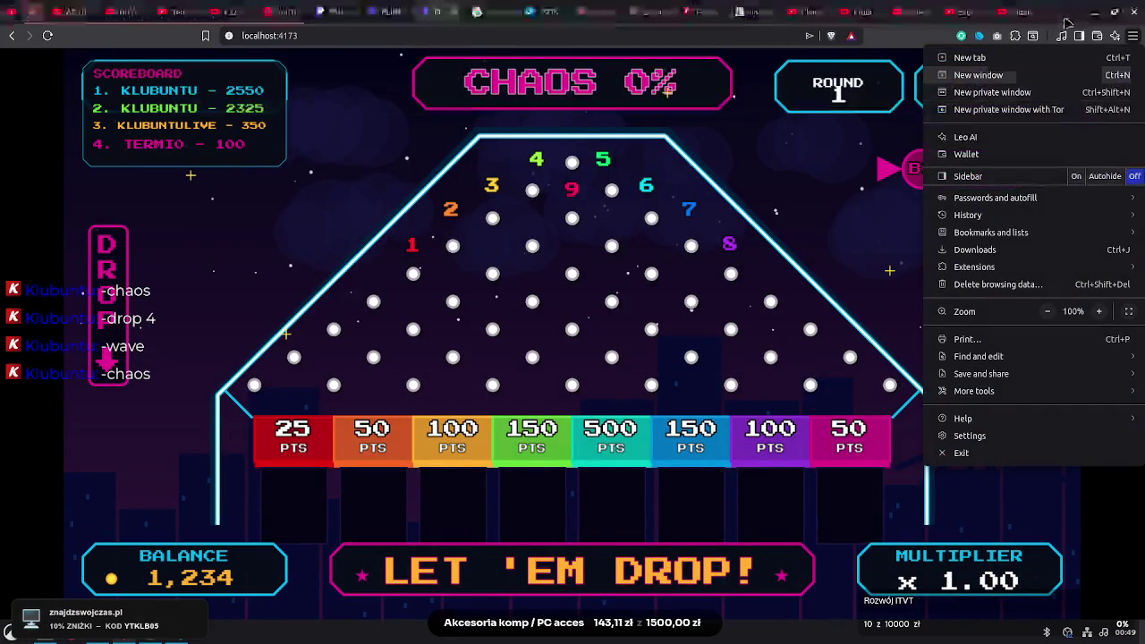
left_click(1029, 88)
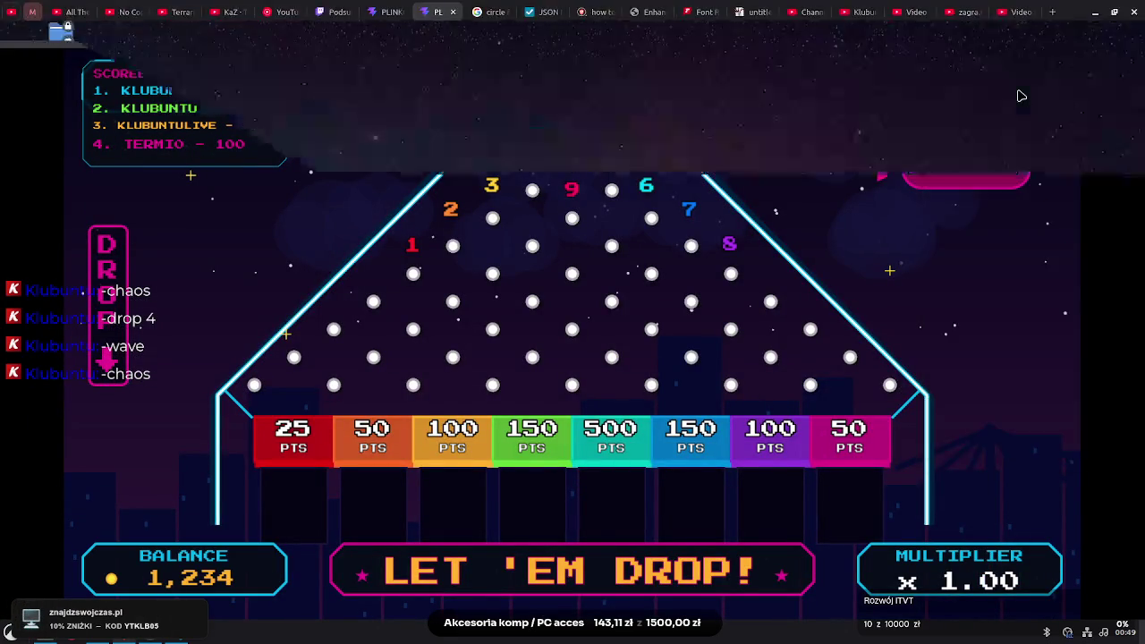
type("clip")
key("Return")
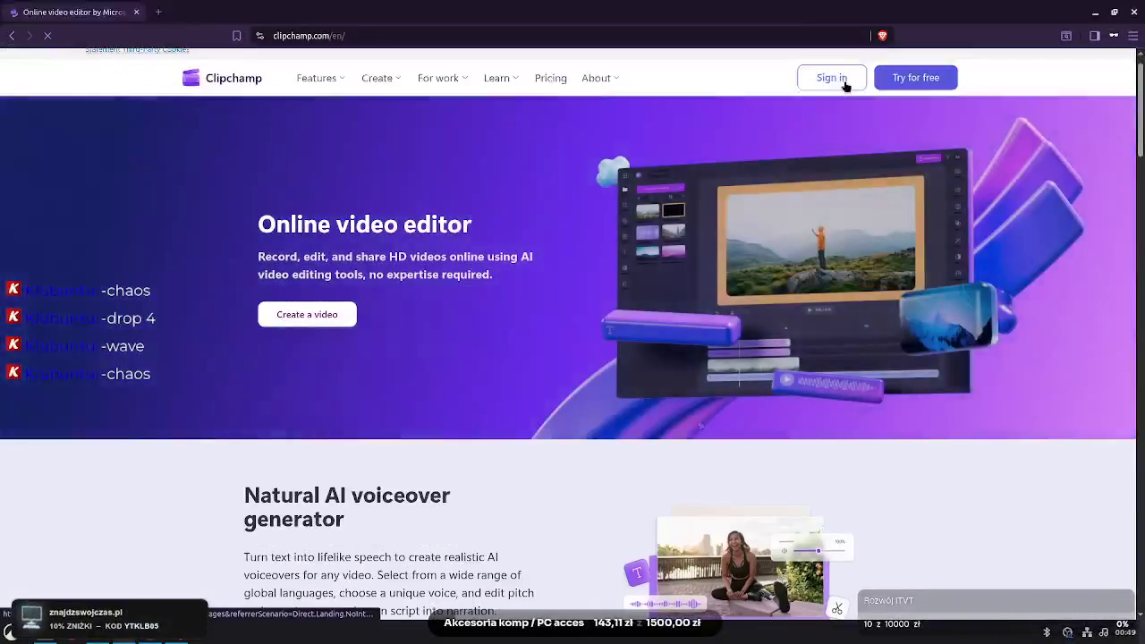
left_click(845, 85)
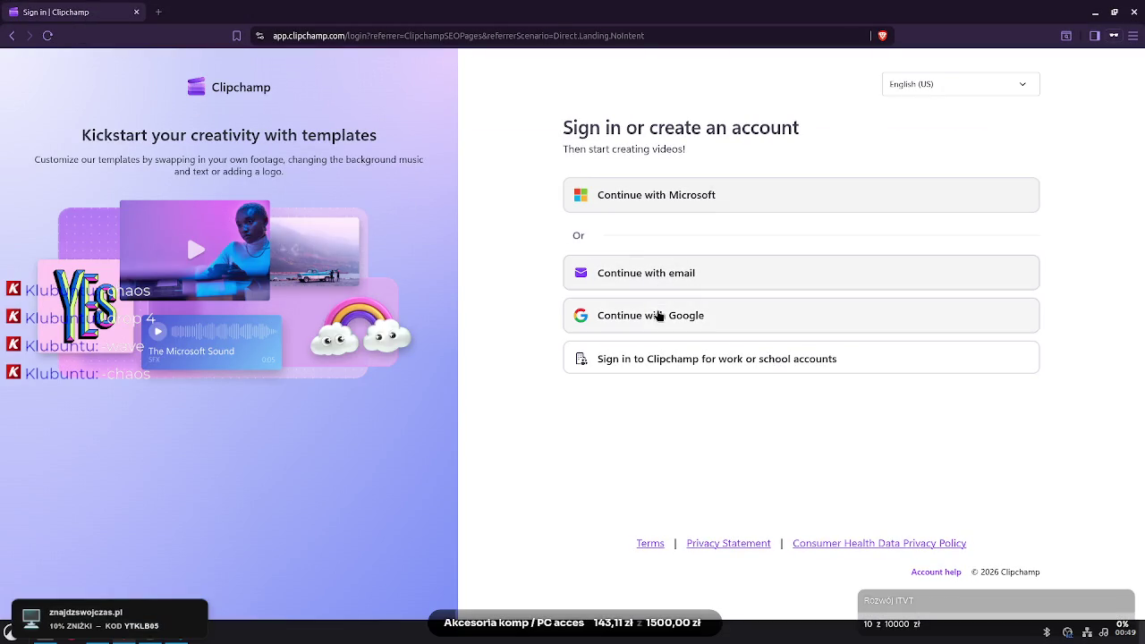
- Choose Microsoft sign-in and enter the account e-mail, correcting it after the first was rejected
left_click(685, 204)
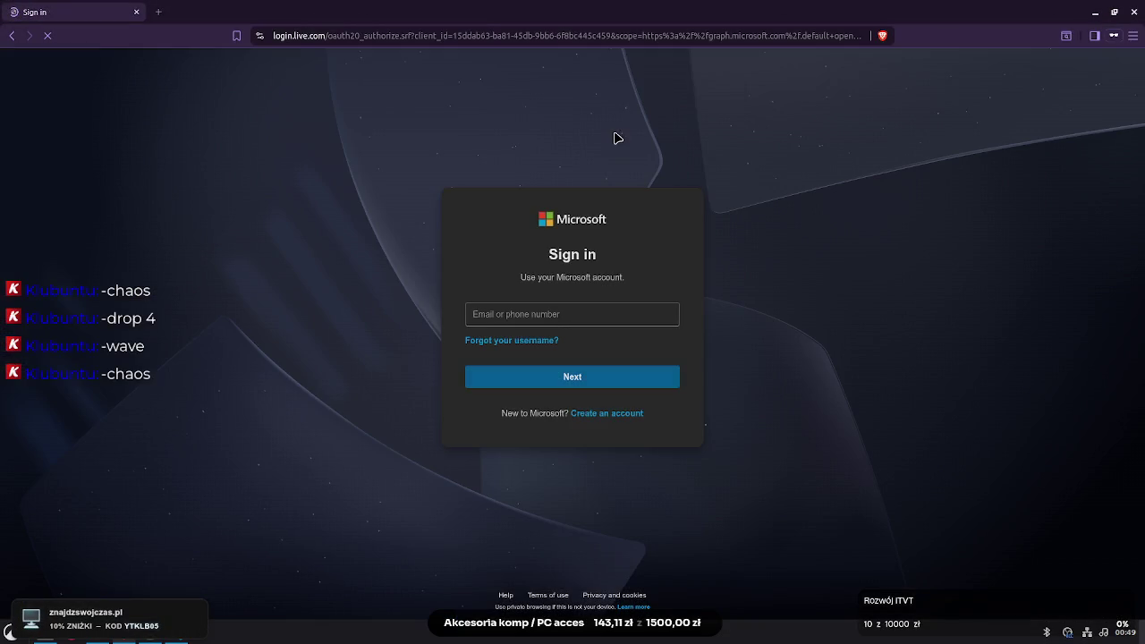
left_click(554, 318)
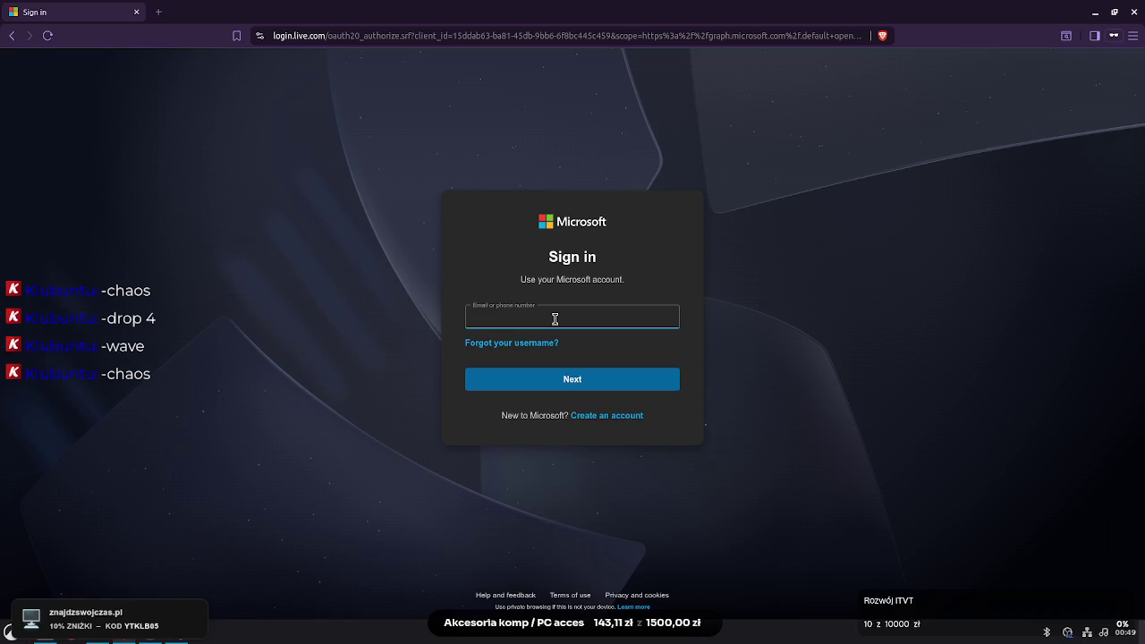
key("Return")
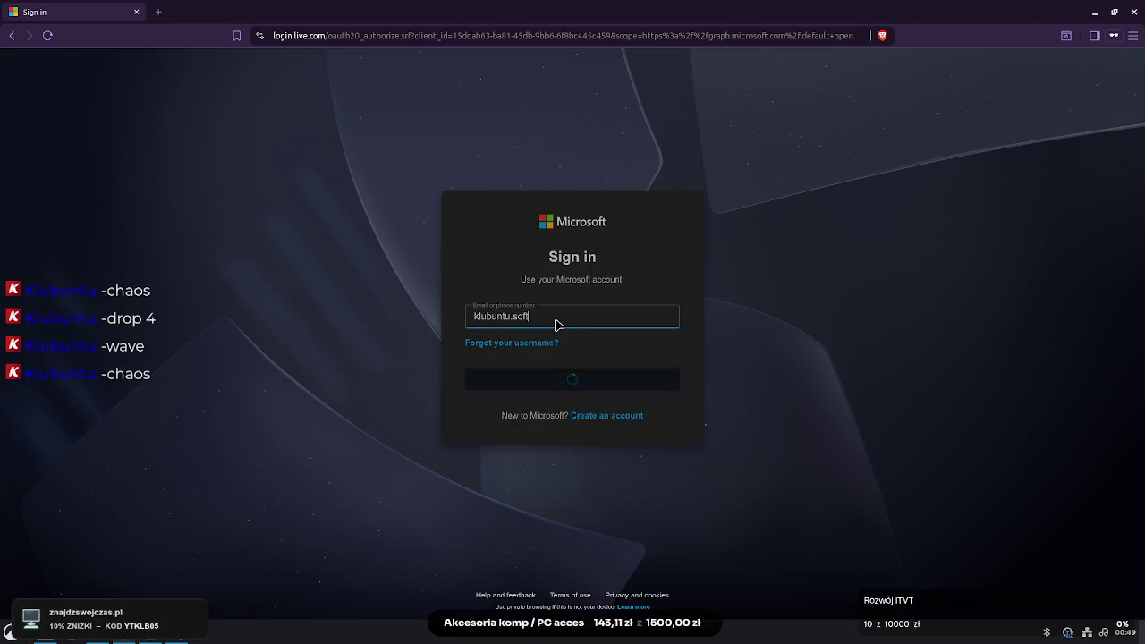
key("ctrl+a")
key("BackSpace")
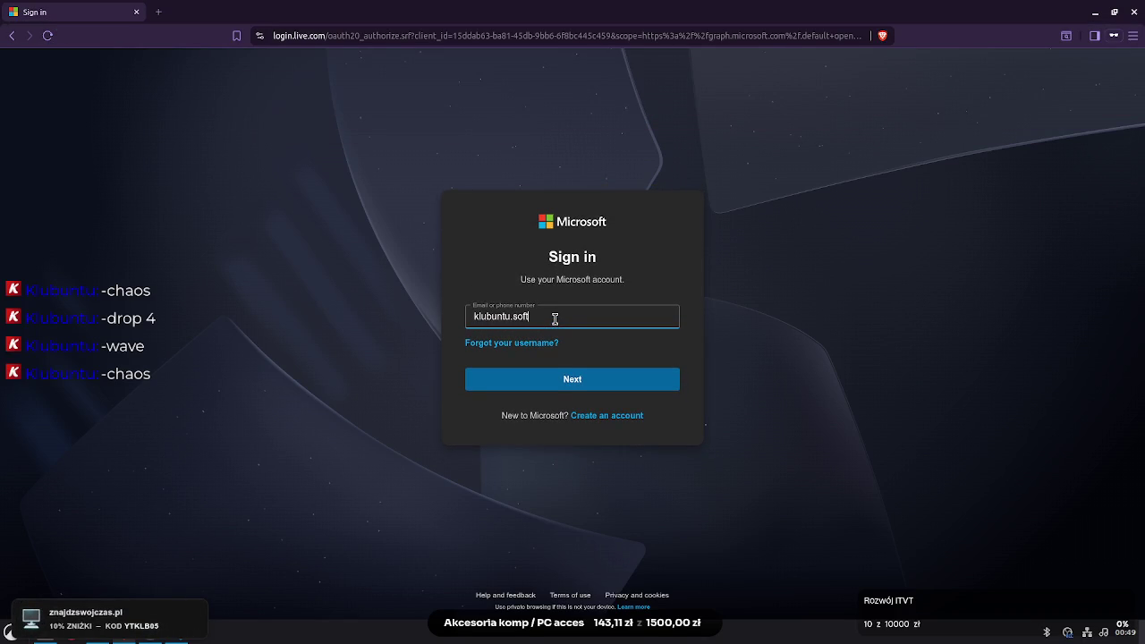
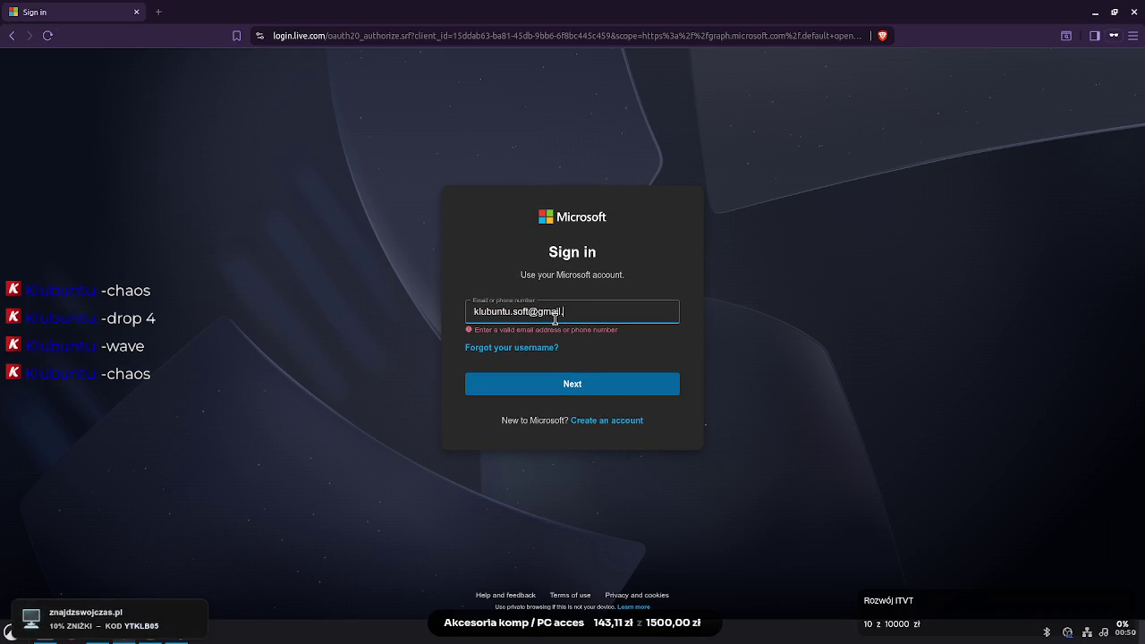
key("Return")
- Request the e-mailed one-time code, enter it, and choose to stay signed in
left_click(561, 366)
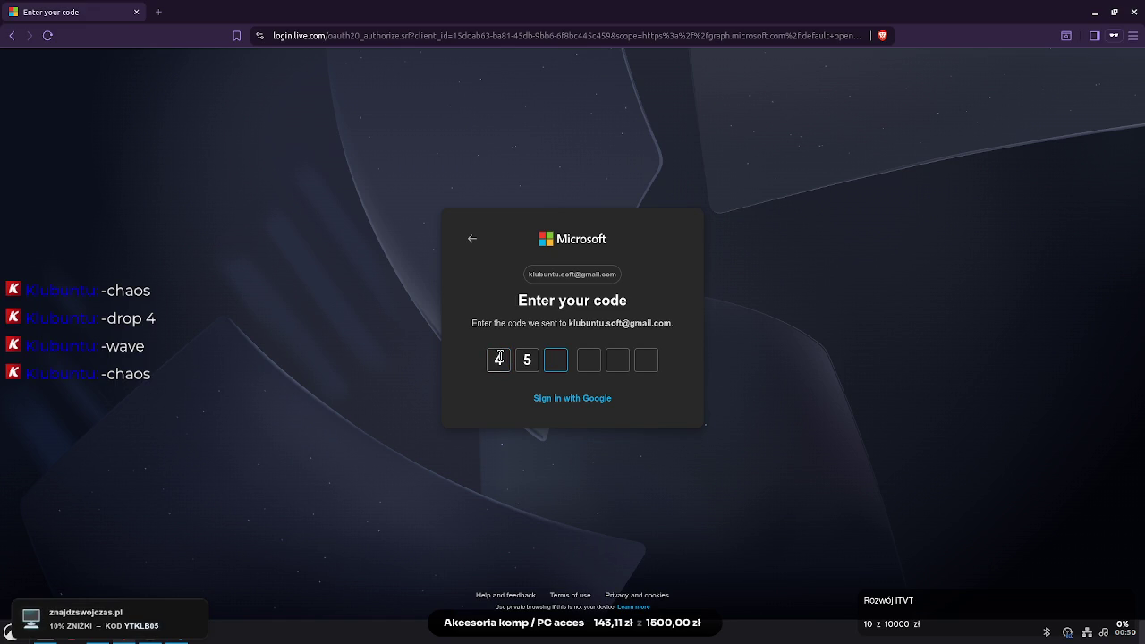
key("BackSpace")
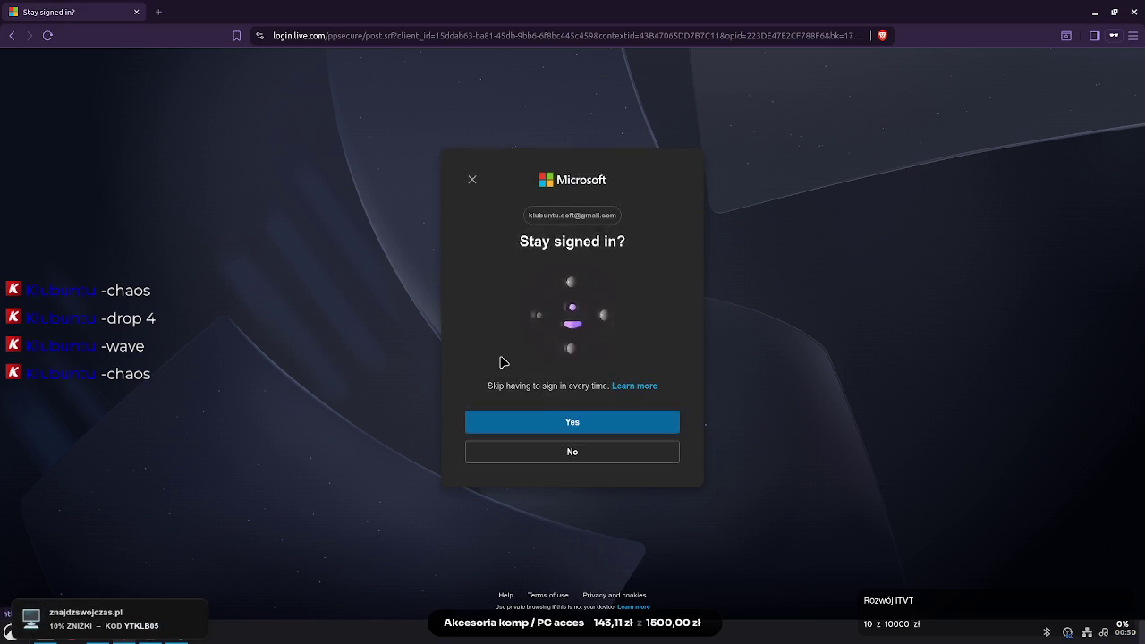
left_click(549, 422)
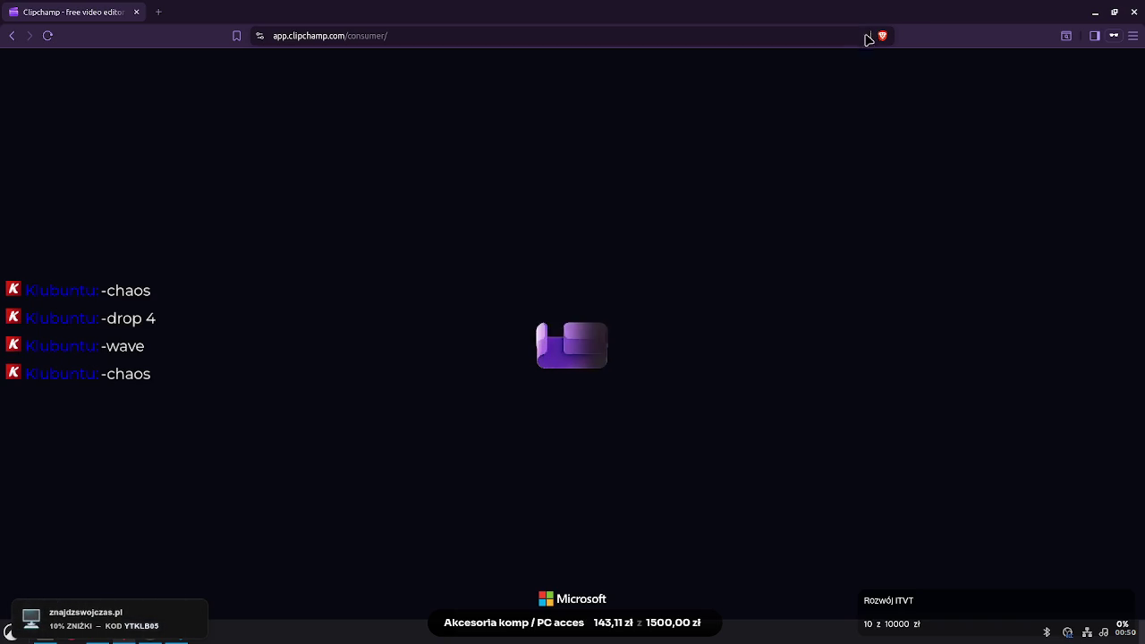
- Turn off Brave Shields for Clipchamp and move the file manager out of the way
left_click(882, 36)
left_click(858, 142)
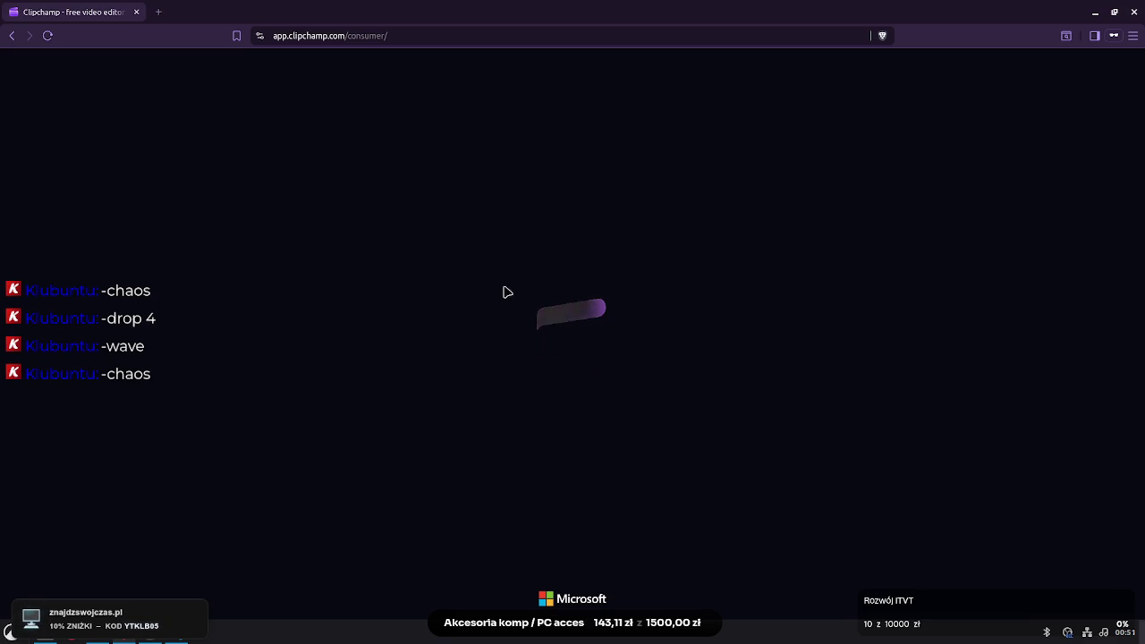
mouse_move(62, 637)
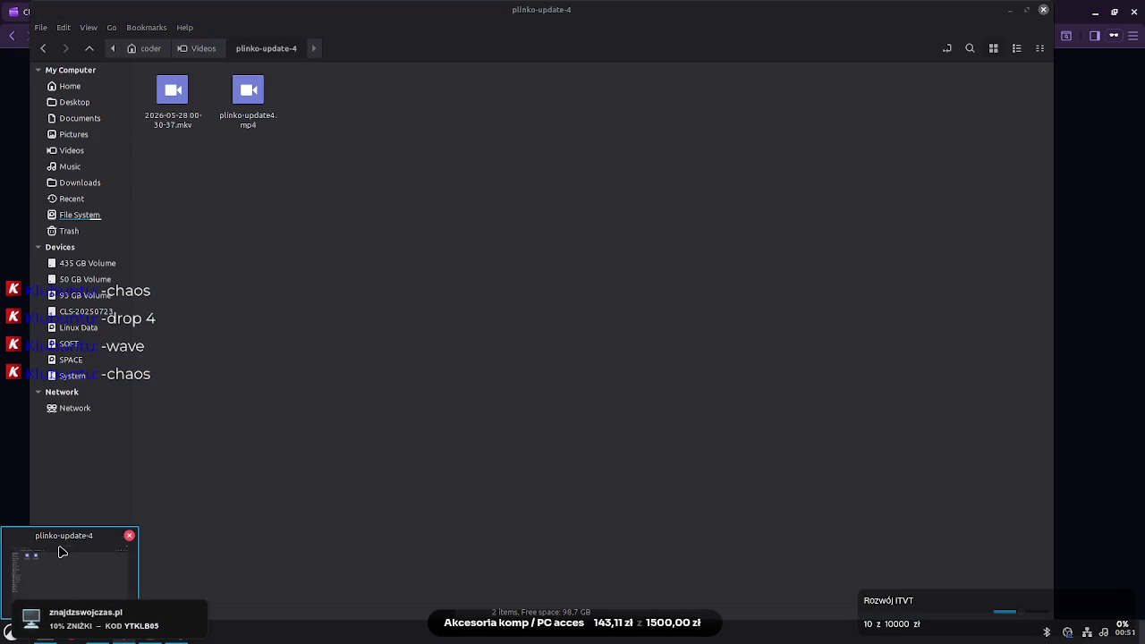
left_click(62, 551)
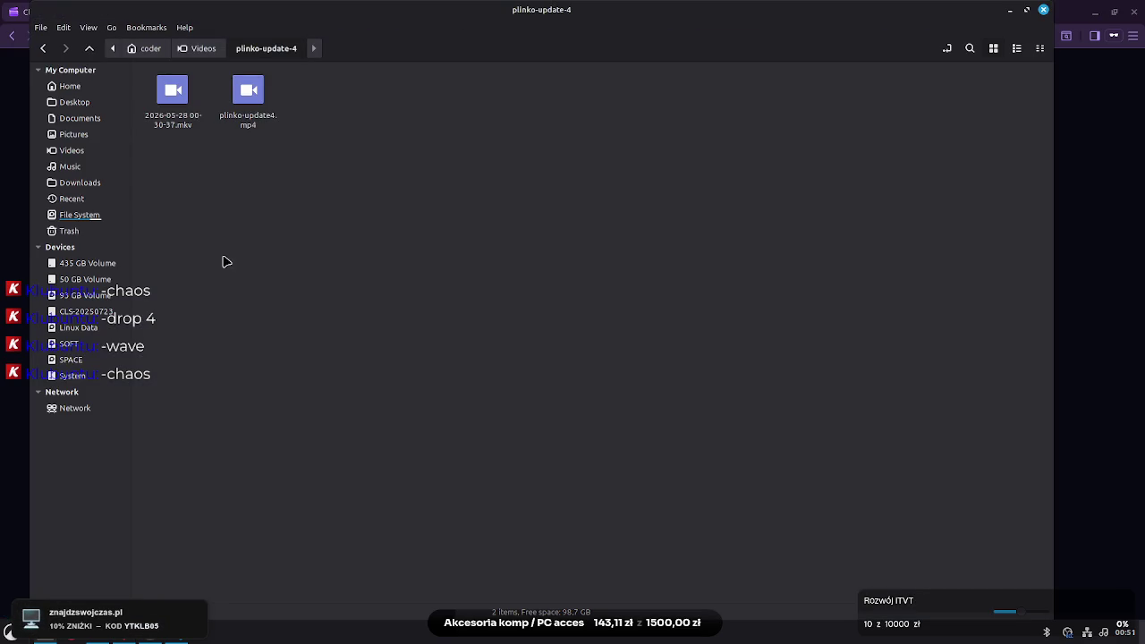
mouse_move(329, 11)
left_mouse_down()
mouse_move(638, 328)
mouse_move(685, 505)
left_mouse_up()
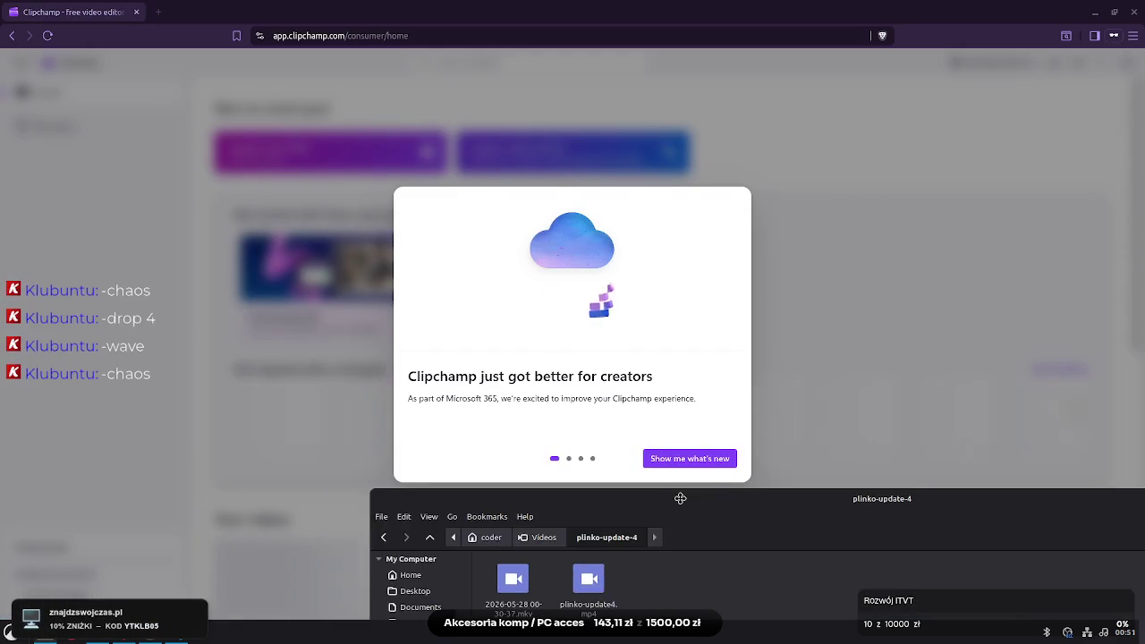
- Get past the Clipchamp welcome tour and start a new blank video
left_click(700, 465)
left_click(701, 464)
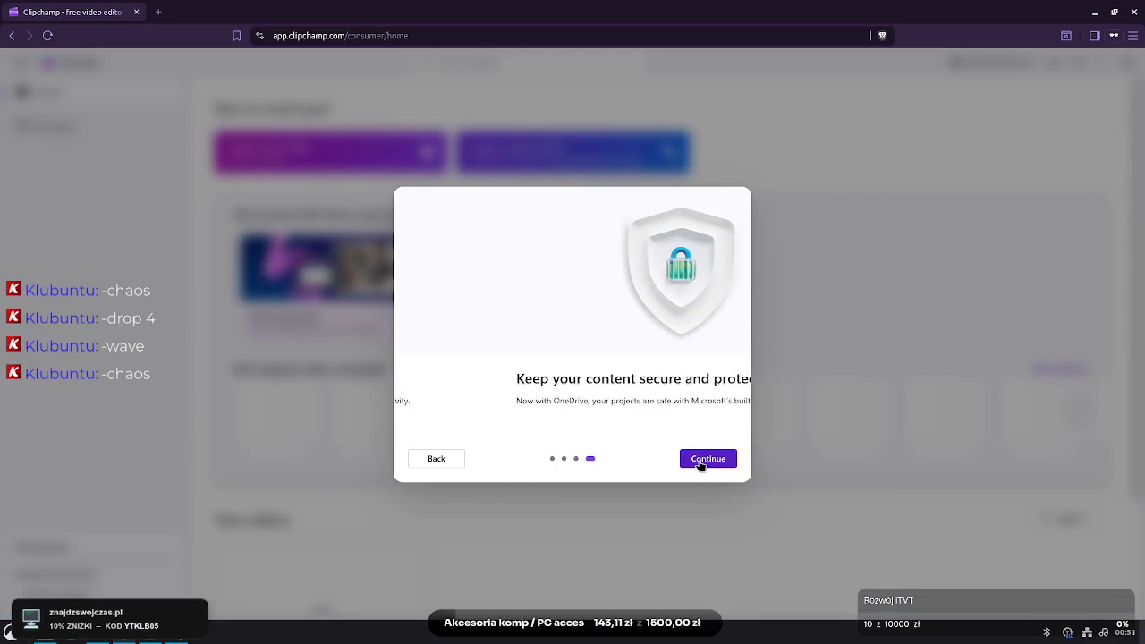
left_click_drag(891, 334, 1141, 257)
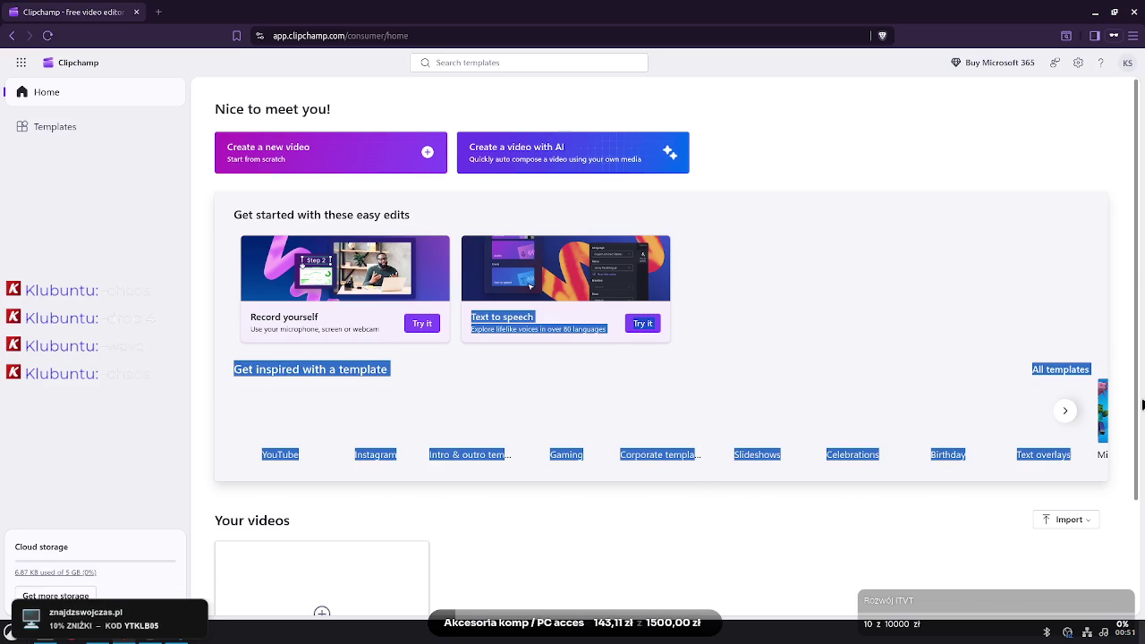
scroll(1141, 256, "down", 2)
left_click(695, 463)
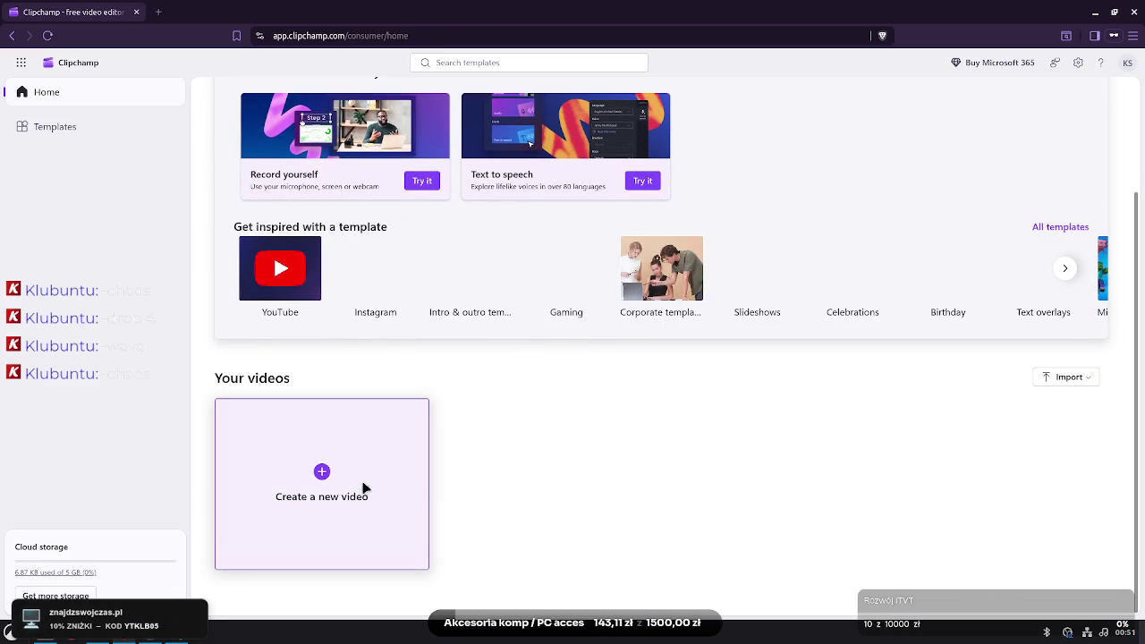
left_click(362, 487)
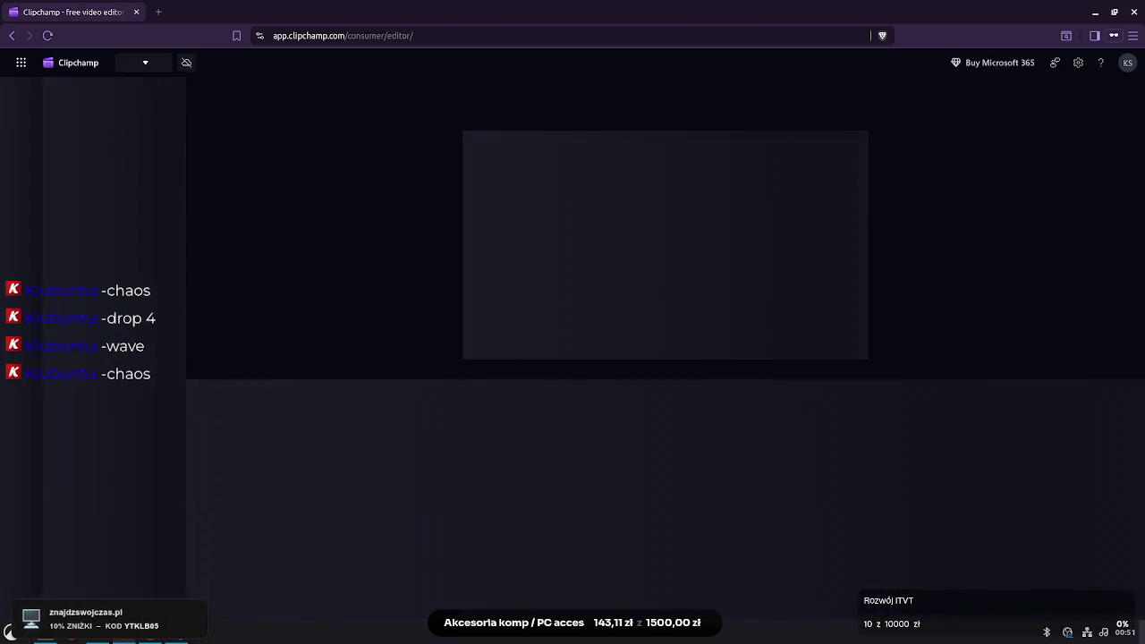
- Import plinko-update4.mp4 from the plinko-update-4 folder into My media, then place it on the timeline
left_click(70, 636)
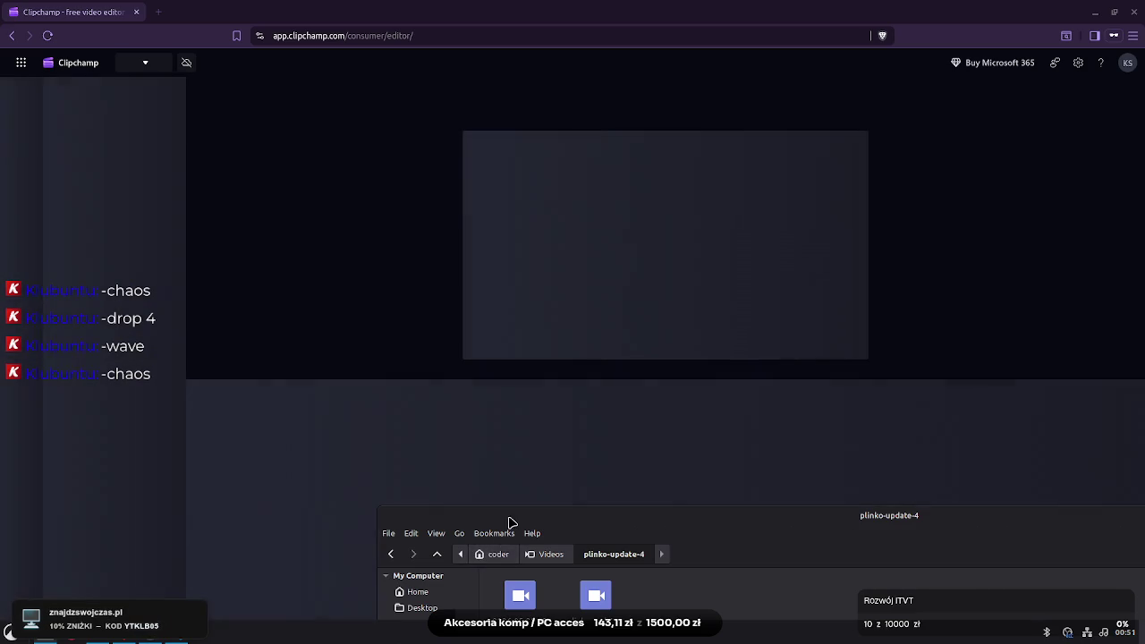
left_click_drag(509, 523, 699, 139)
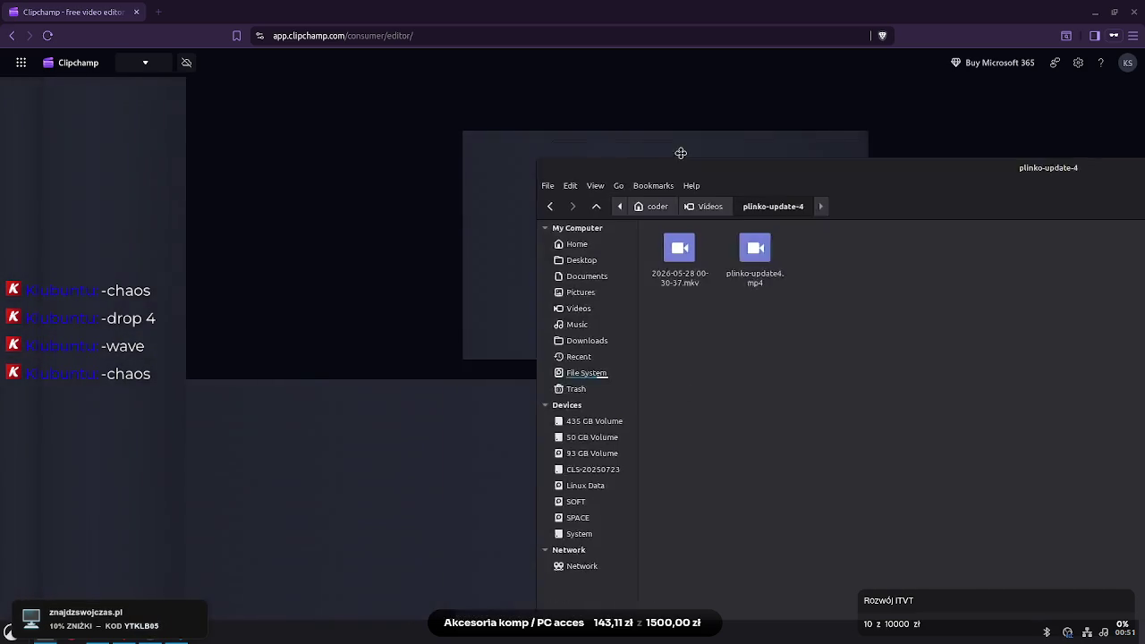
left_click(785, 217)
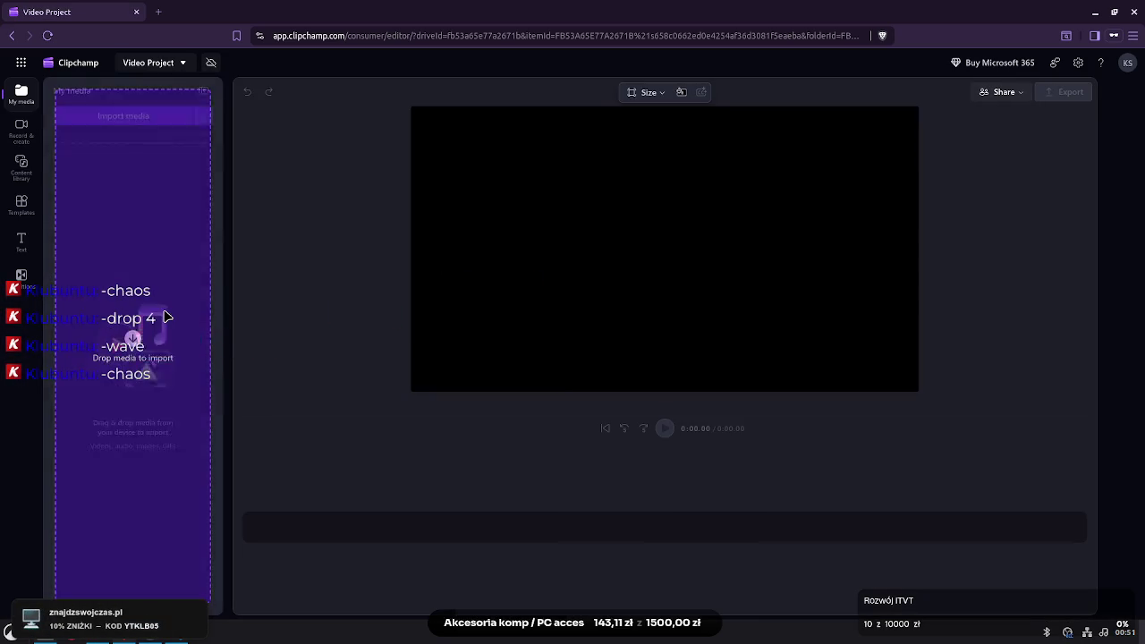
left_click_drag(785, 212, 166, 317)
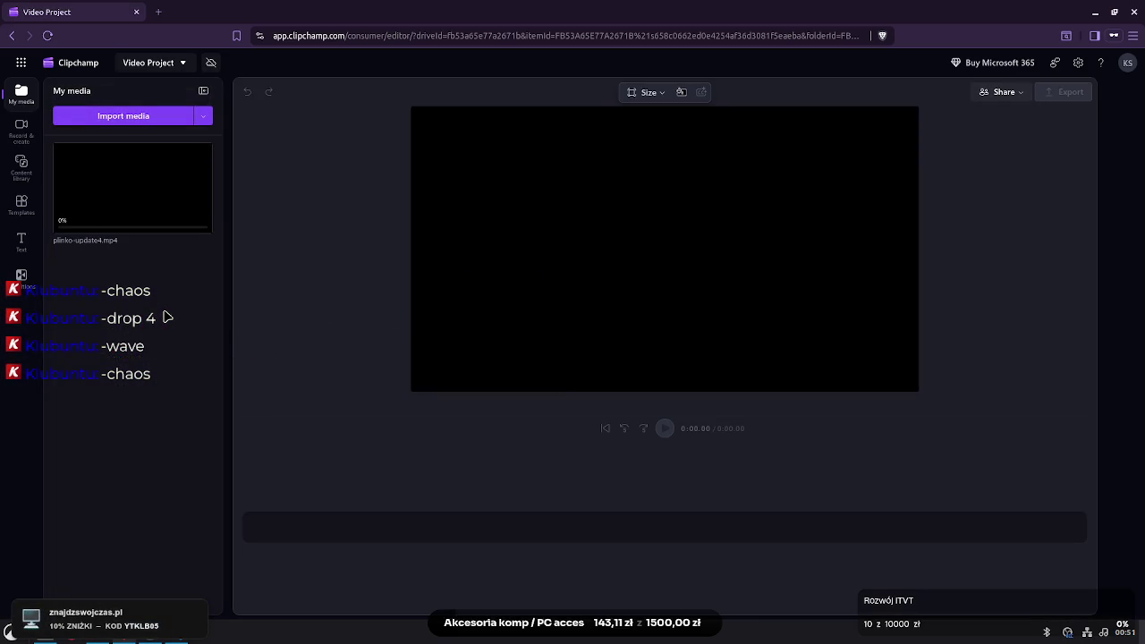
left_click(114, 231)
mouse_move(84, 243)
left_mouse_down()
mouse_move(672, 526)
mouse_move(298, 528)
left_mouse_up()
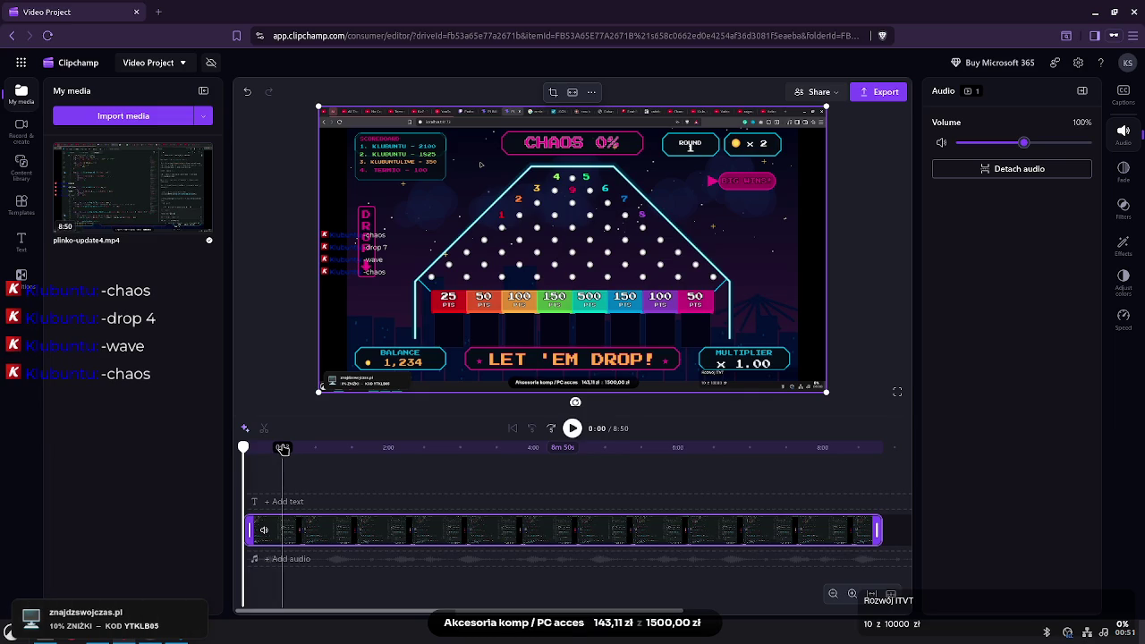
- Preview the Plinko clip, set its volume to 200%, and collapse My media and the Audio panel
left_click(573, 428)
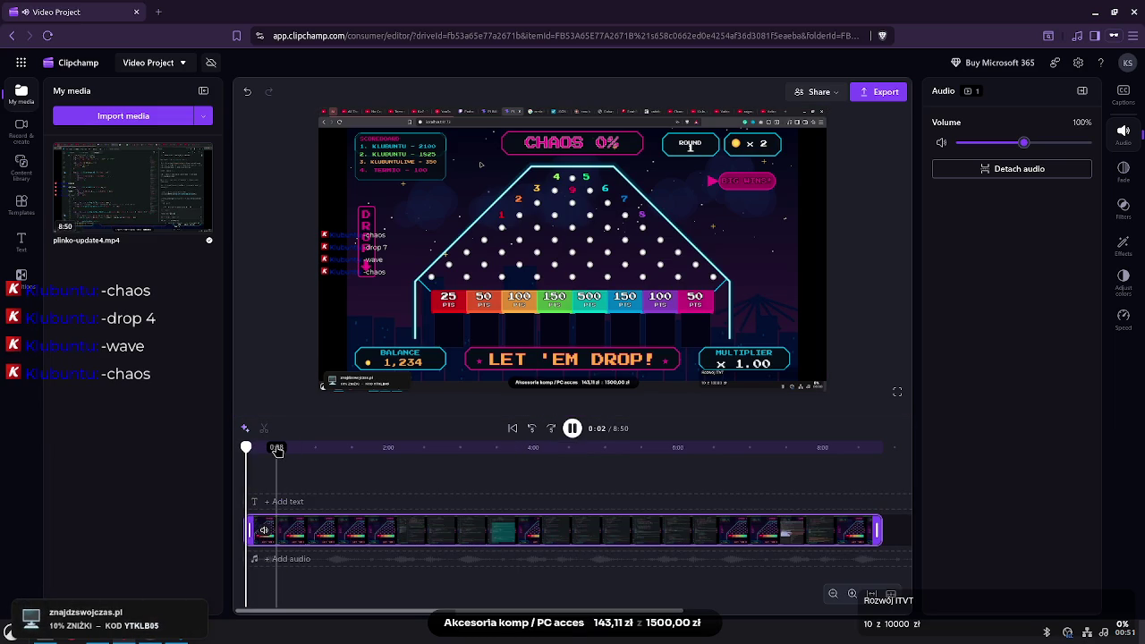
key("space")
left_click_drag(248, 445, 243, 446)
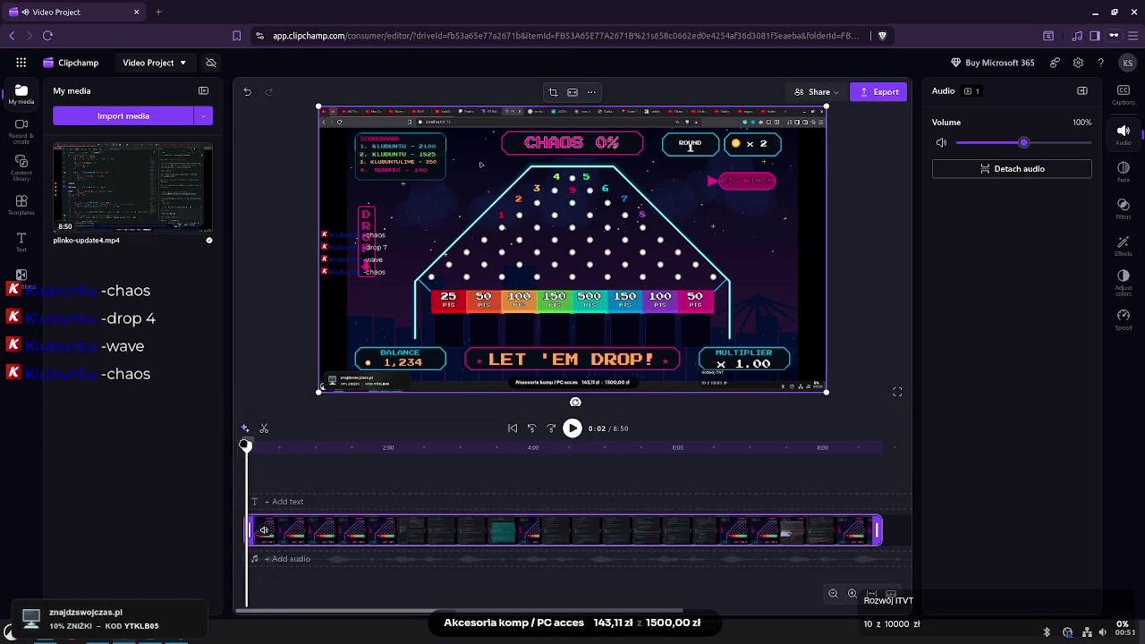
left_click_drag(1022, 143, 1087, 143)
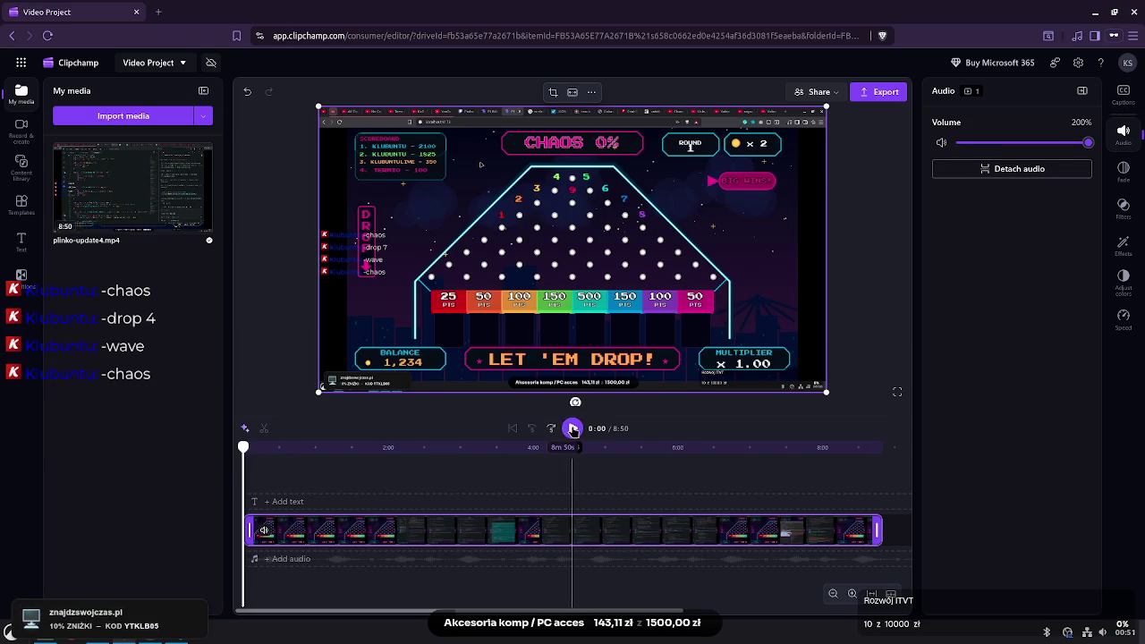
left_click(22, 97)
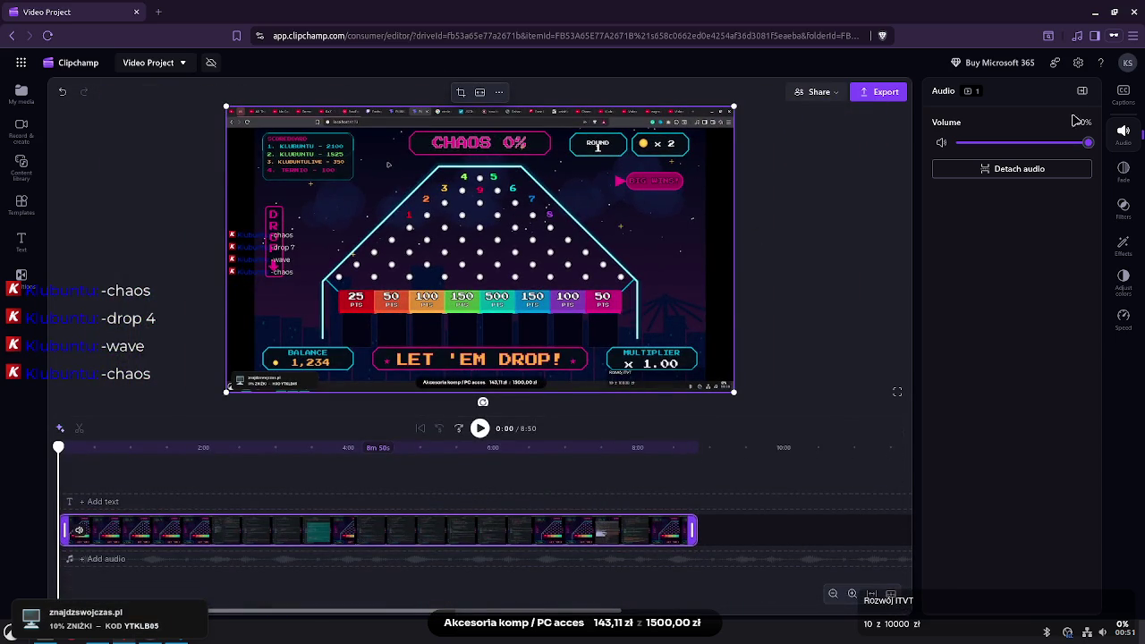
left_click(1081, 90)
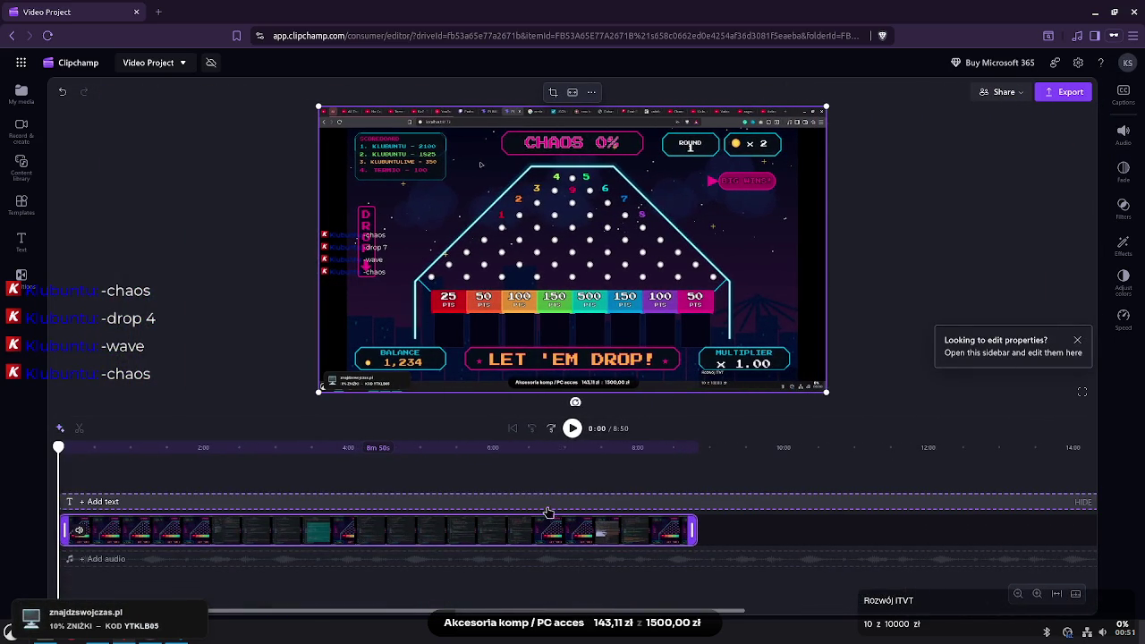
- Open AI suggestions, scrub the playhead back to 0:00 and zoom the timeline in
left_click(60, 430)
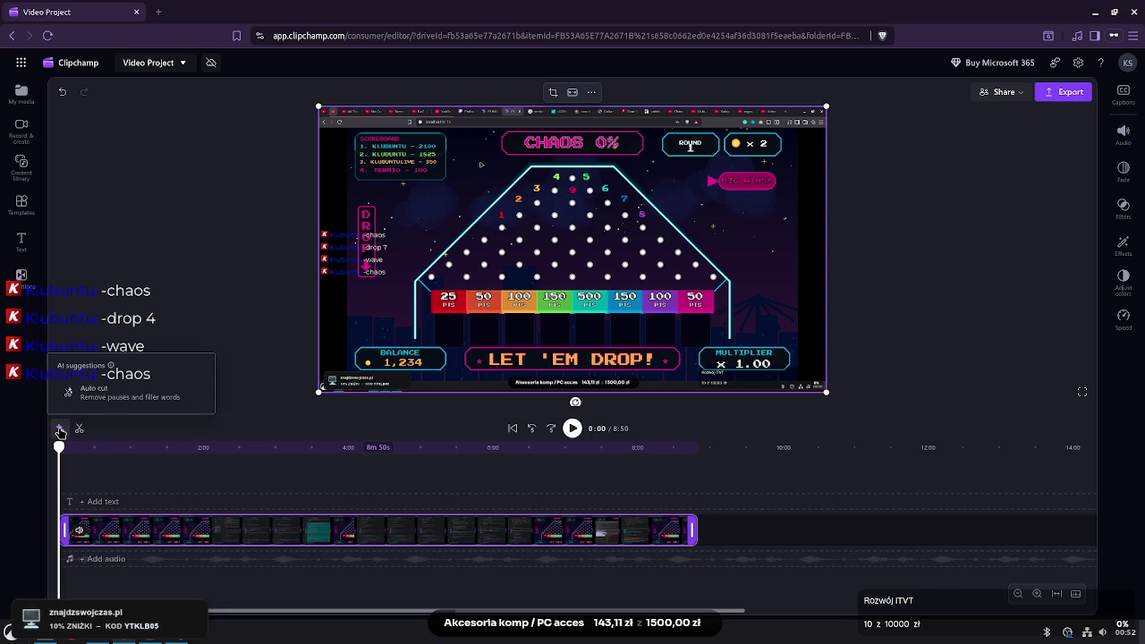
left_click_drag(60, 444, 56, 449)
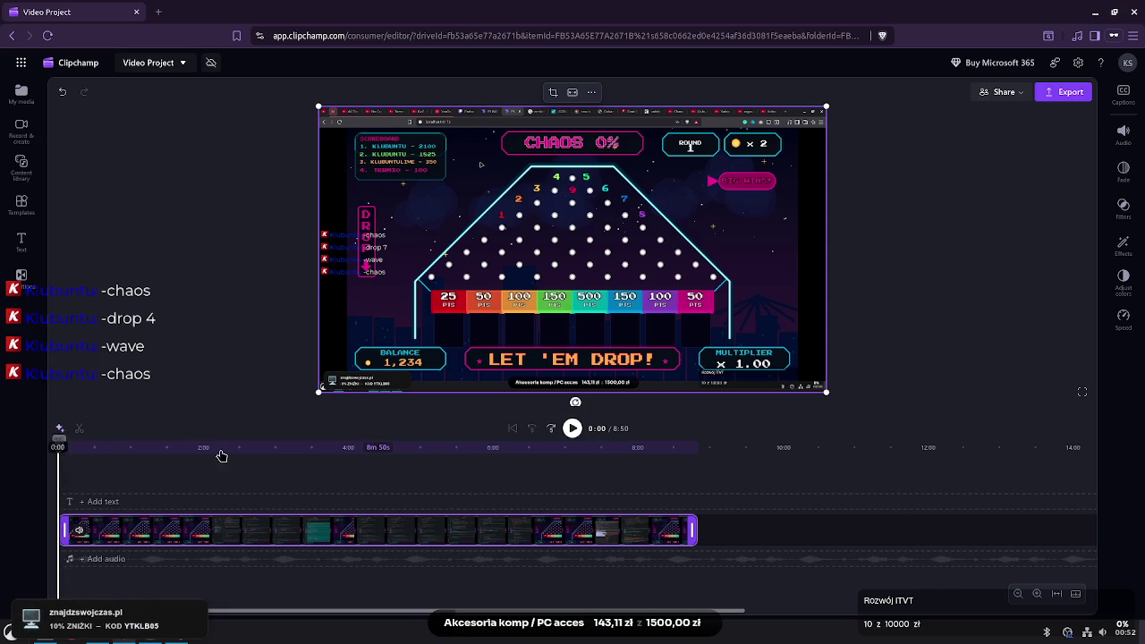
left_click(1036, 594)
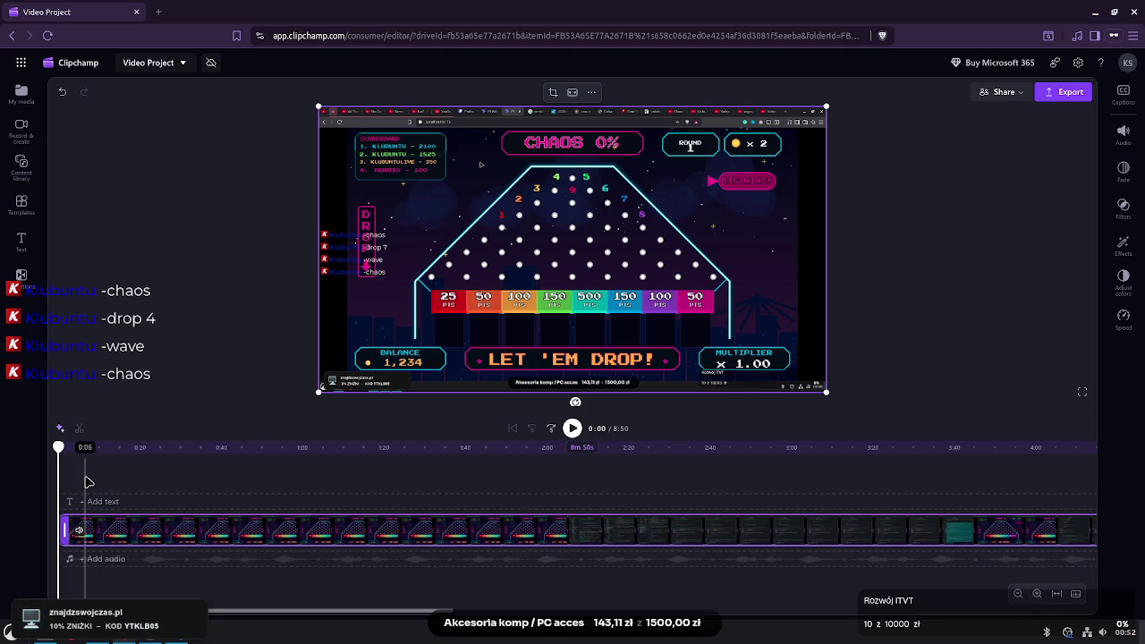
- Play and pause the clip's opening, stepping the playhead back to 0:01 and then 0:00
key("space")
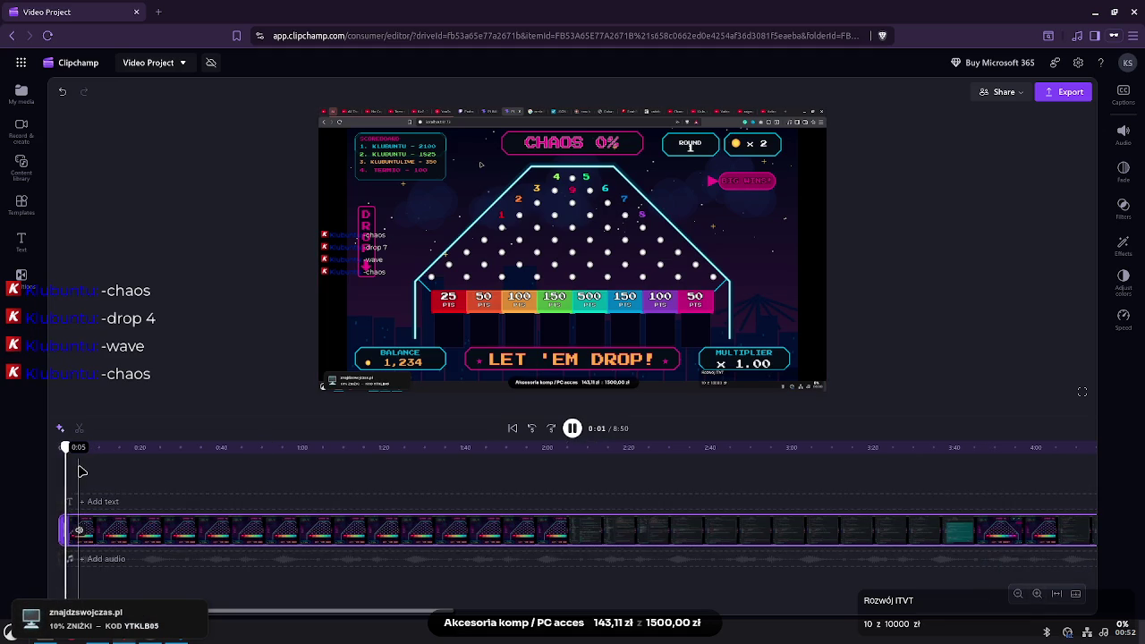
key("space")
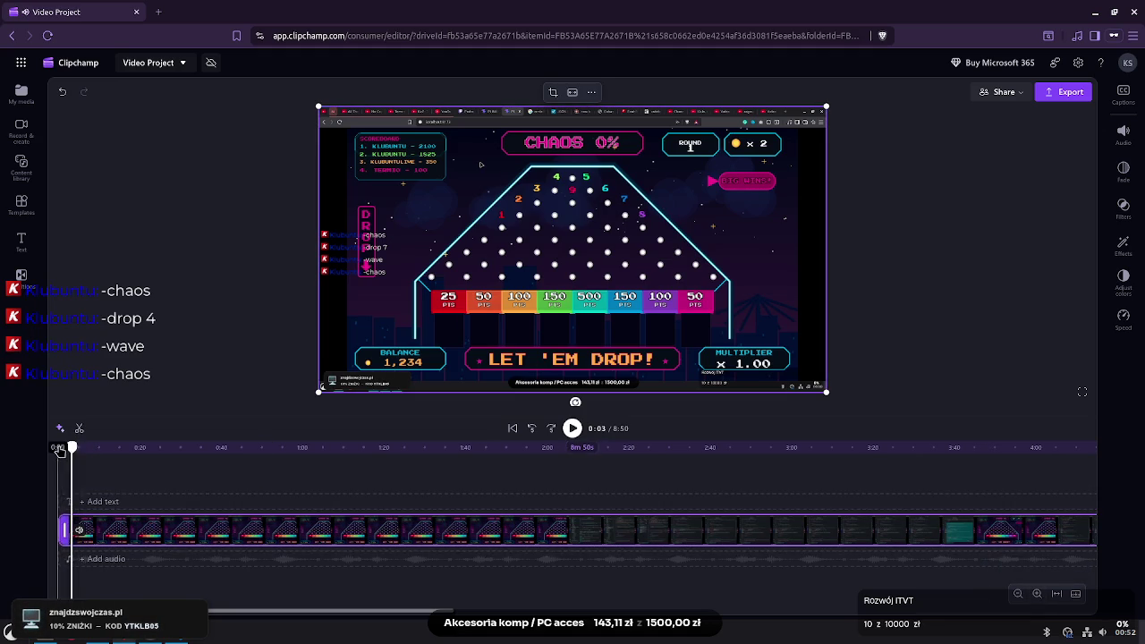
key("Left")
key("Left")
key("Left")
key("Left")
key("space")
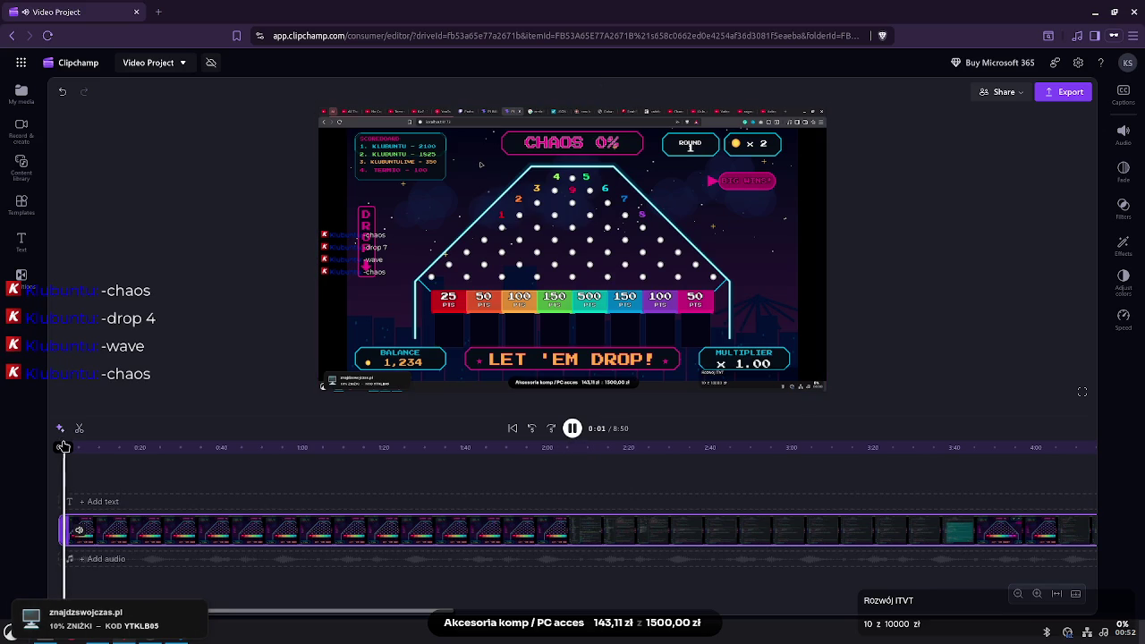
key("space")
key("Left")
key("Left")
left_click_drag(65, 445, 61, 446)
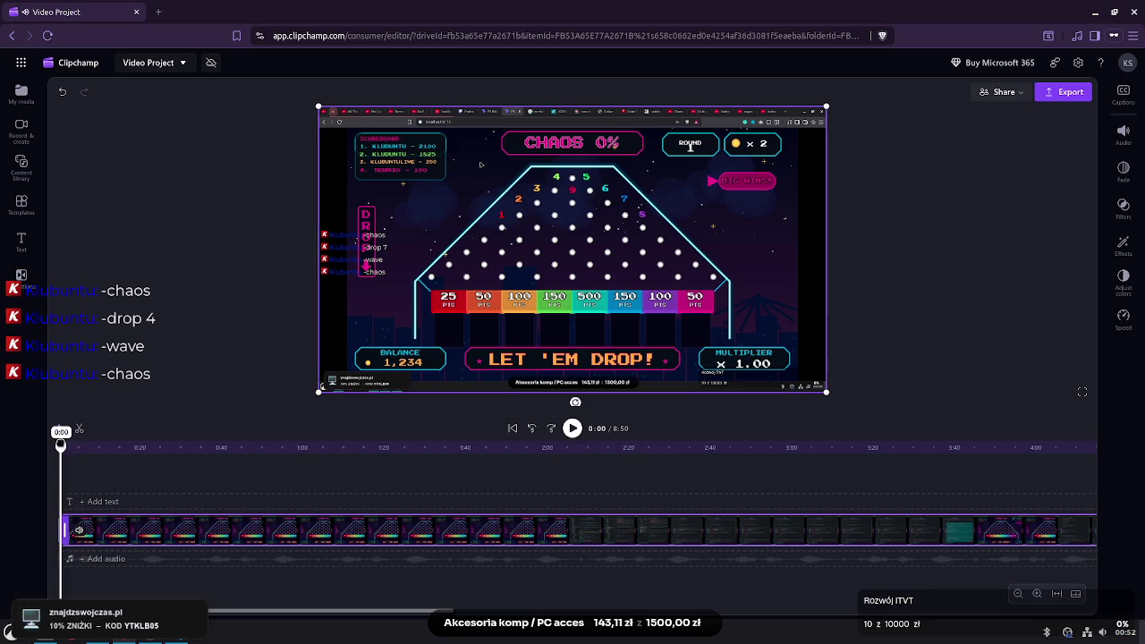
key("space")
key("space")
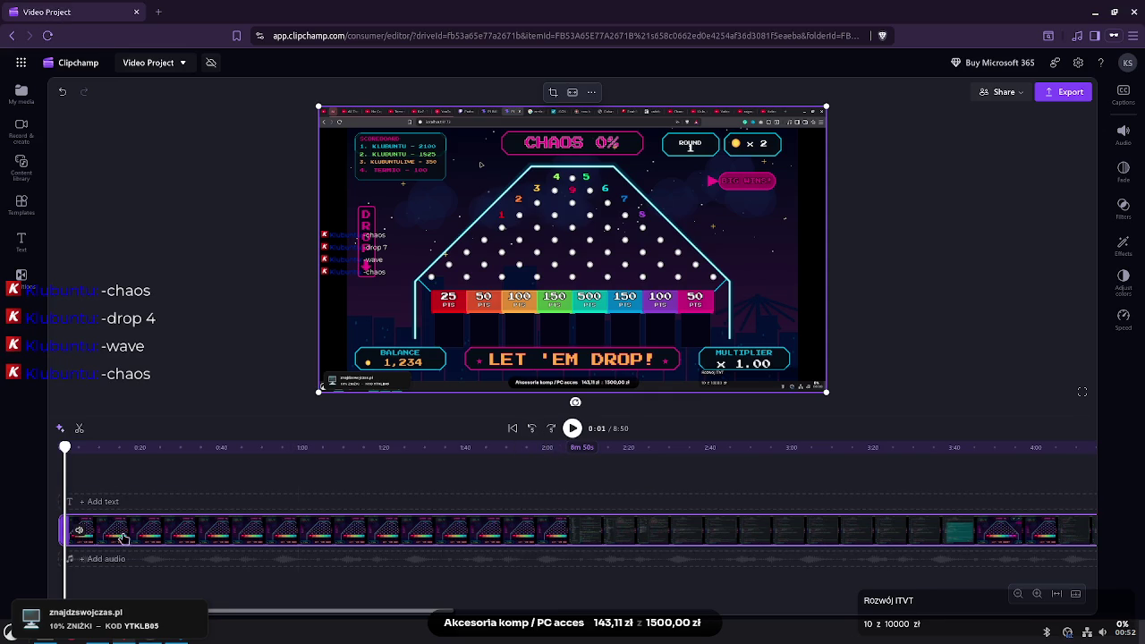
right_click(77, 533)
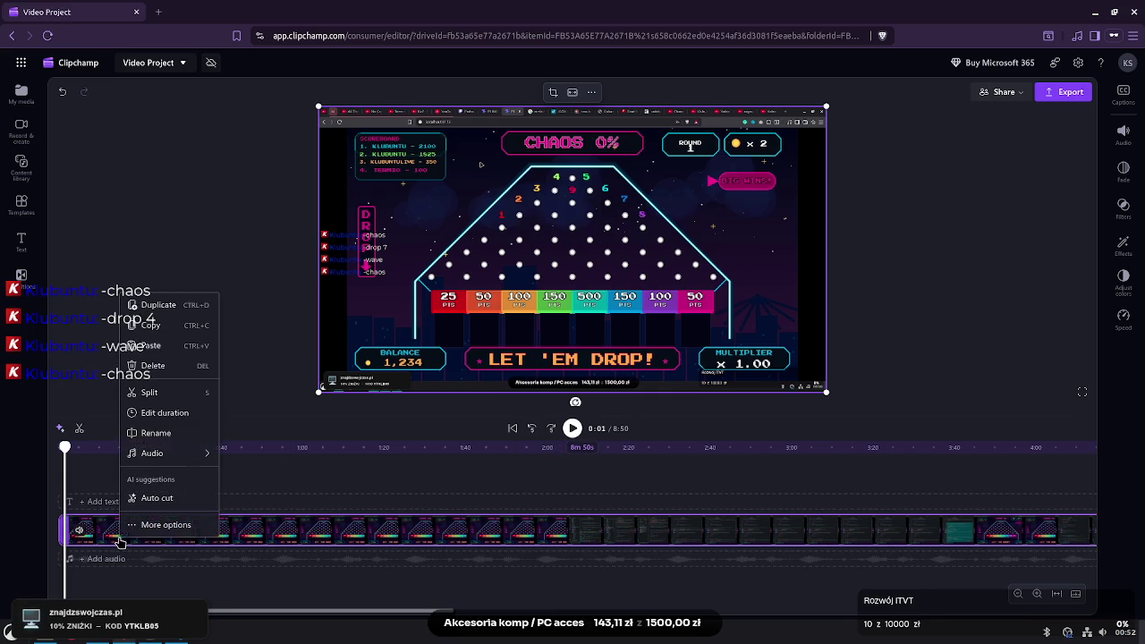
- Split the clip at 0:01, drop the opening second and slide the rest to 0:00
left_click(177, 400)
left_click(105, 493)
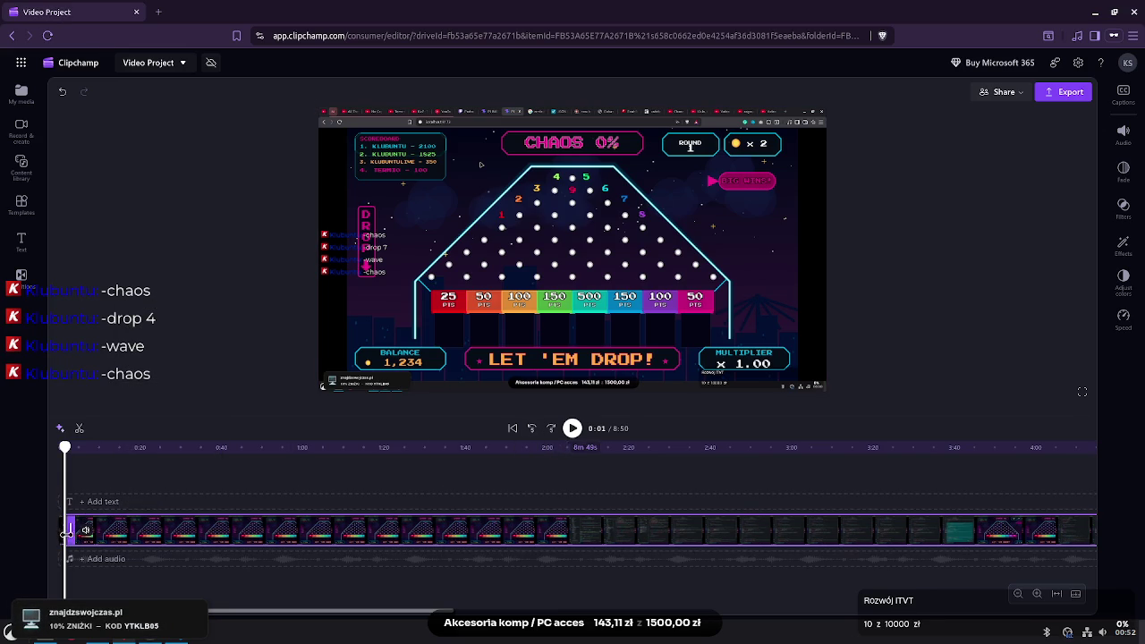
mouse_move(64, 532)
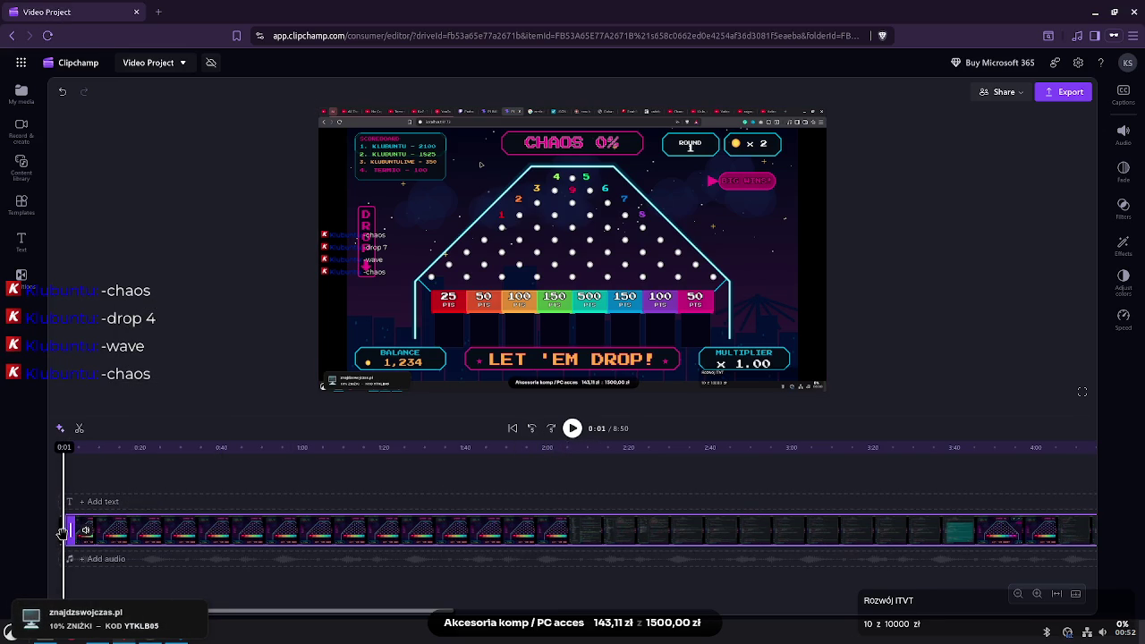
left_click(138, 531)
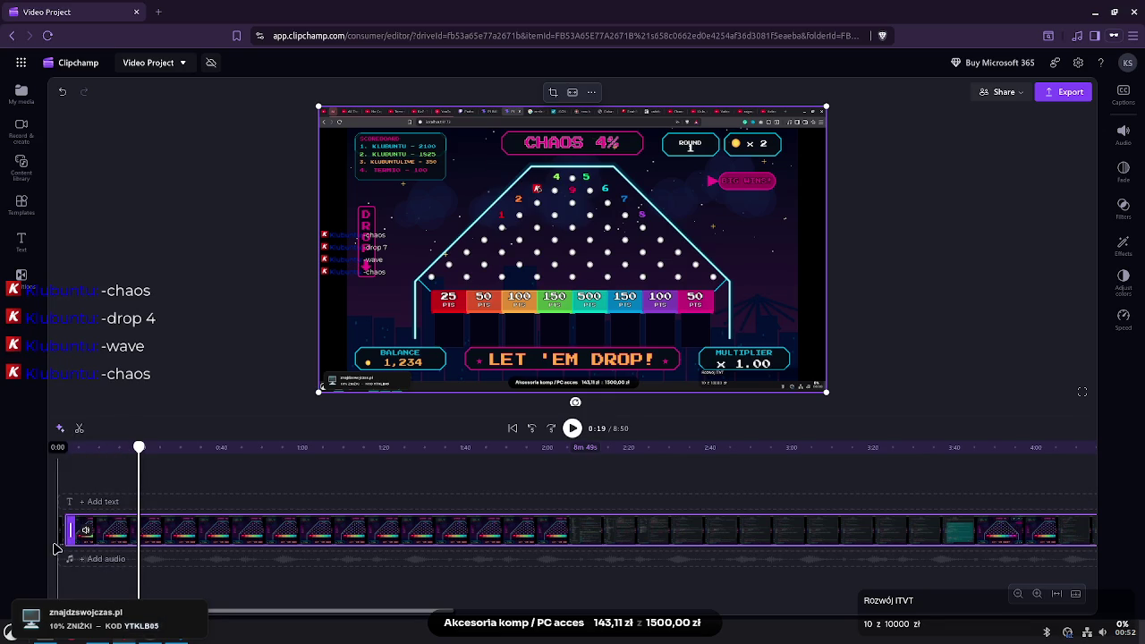
left_click(63, 535)
left_click(67, 532)
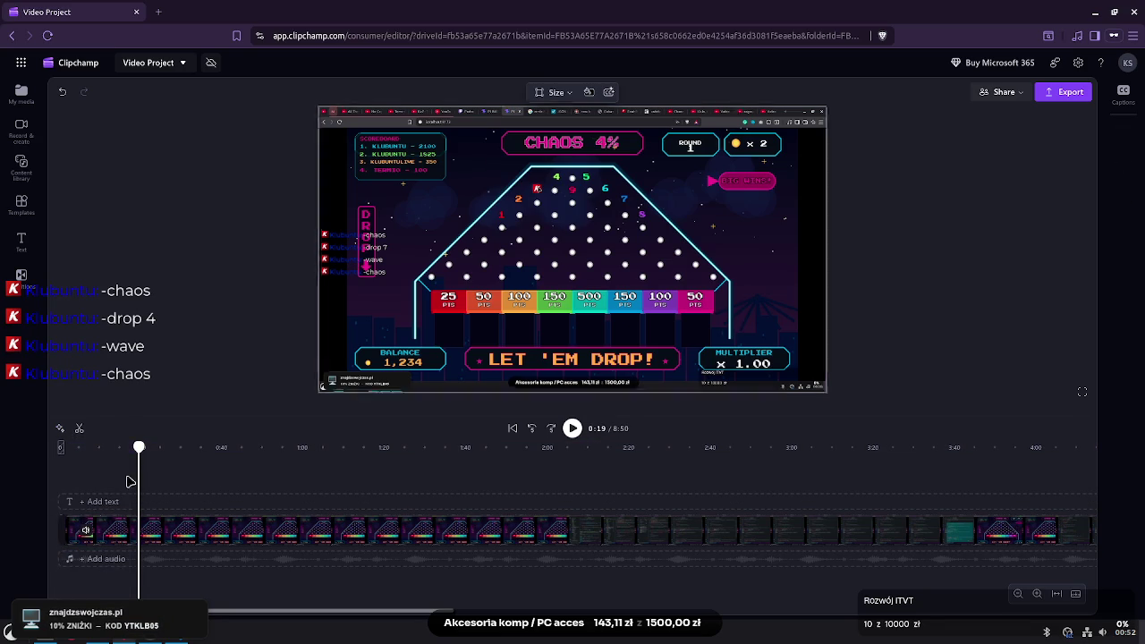
left_click_drag(100, 534, 94, 534)
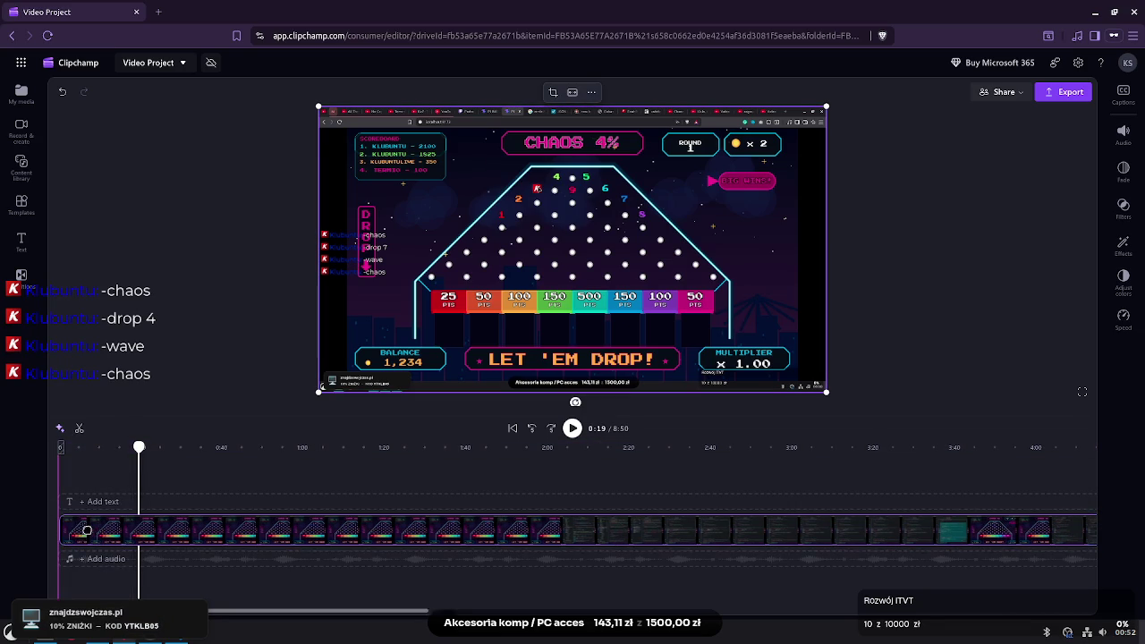
key("space")
mouse_move(139, 447)
left_mouse_down()
mouse_move(4, 452)
mouse_move(28, 456)
left_mouse_up()
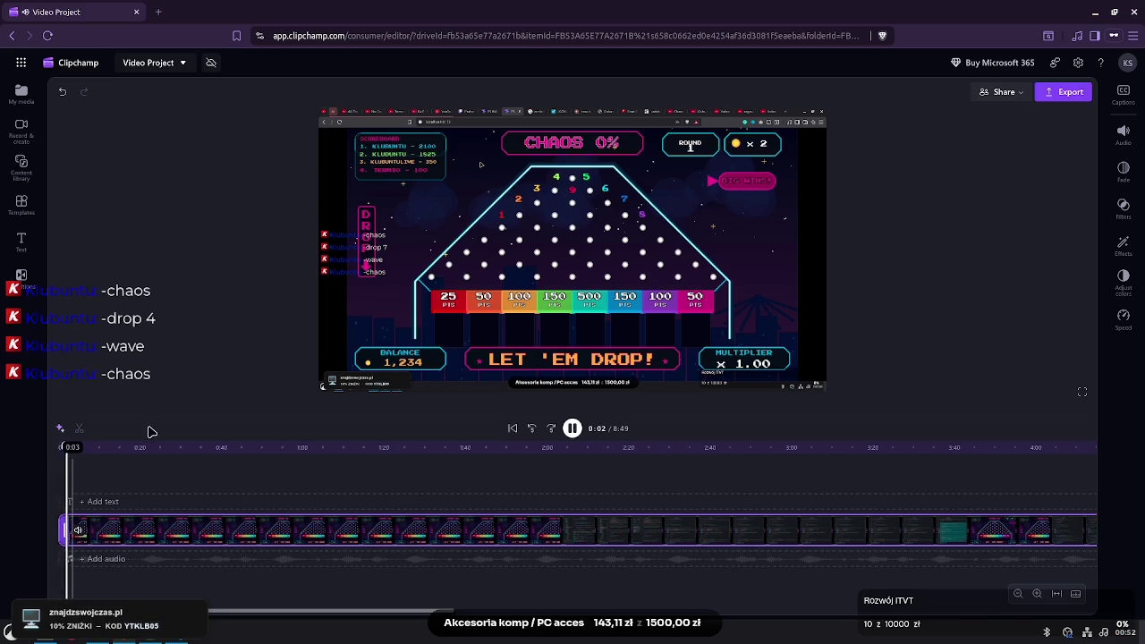
key("space")
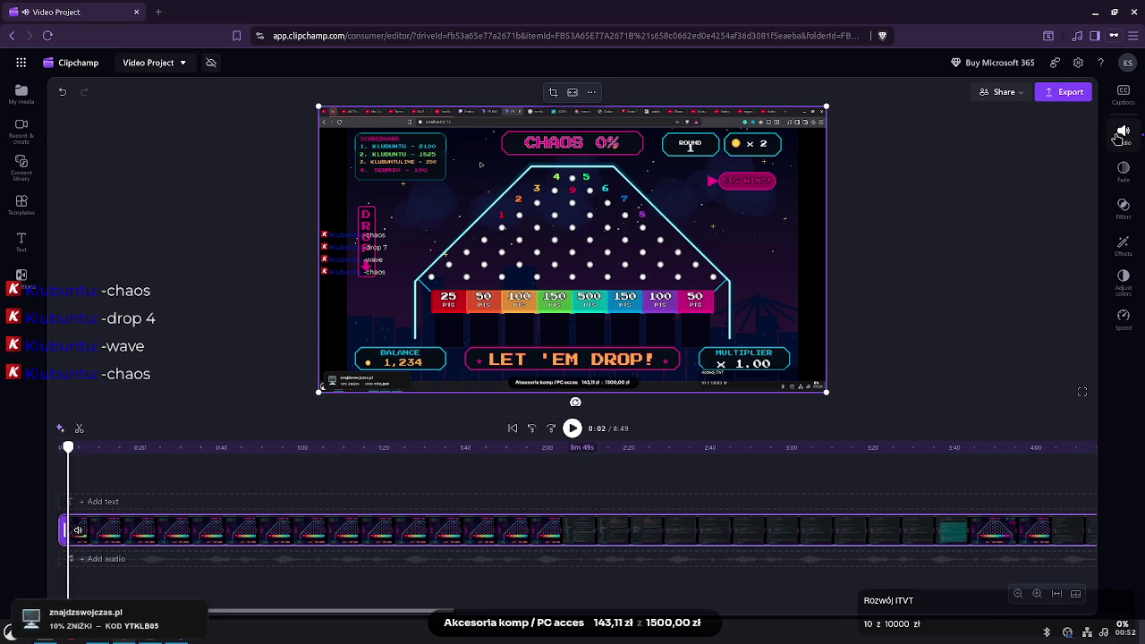
- Replay the trimmed clip from the start, then detach its audio from the Audio panel
left_click(1122, 133)
left_click(1120, 135)
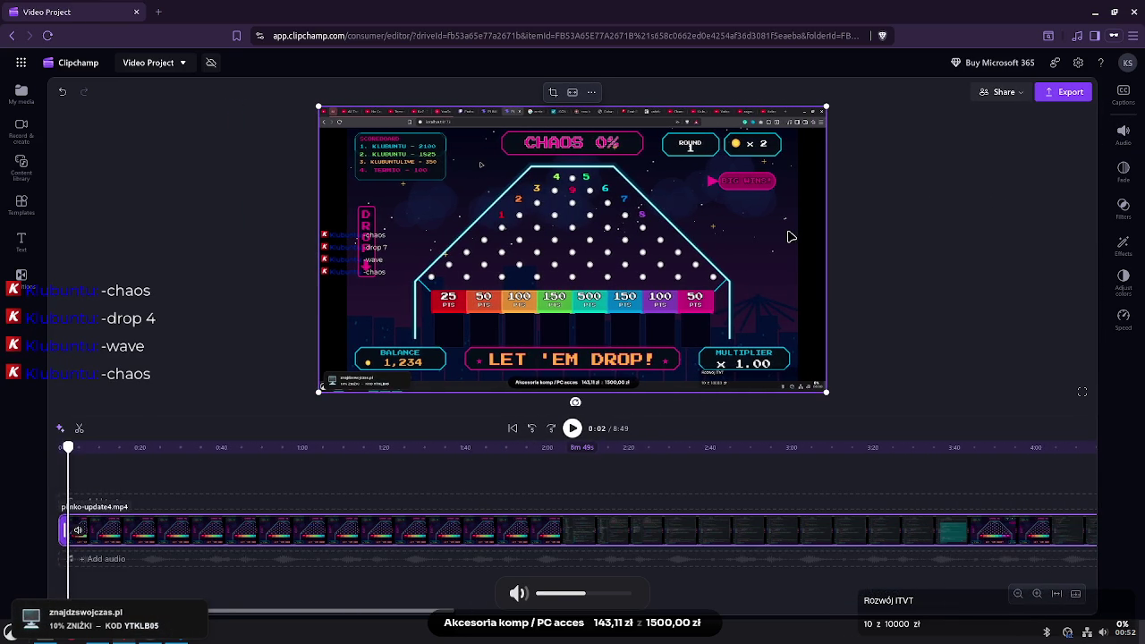
key("space")
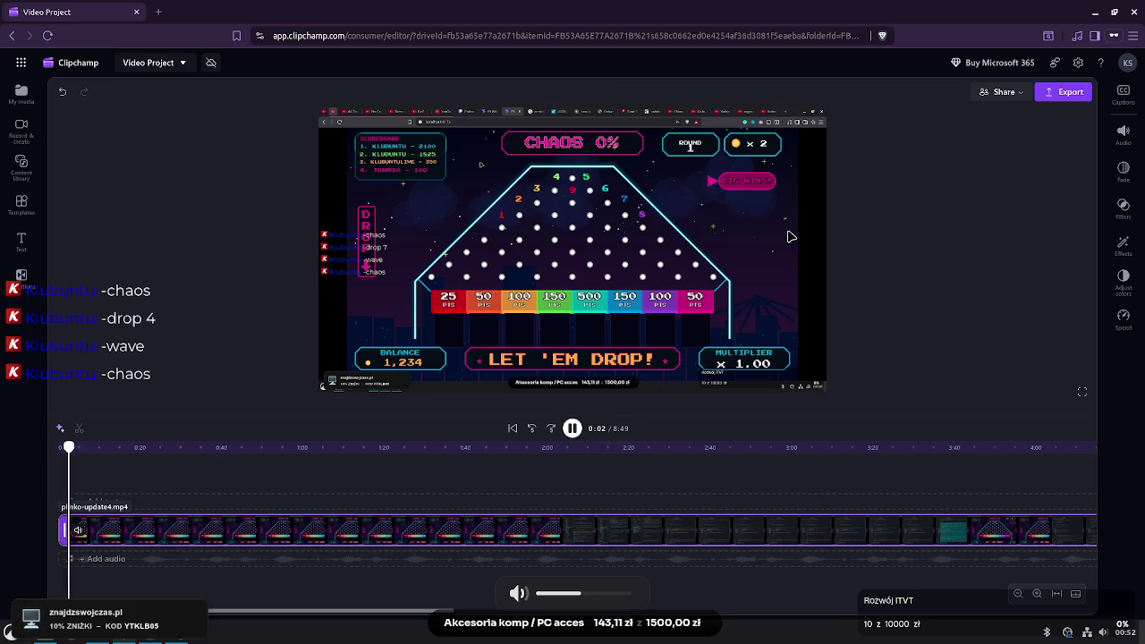
left_click_drag(71, 449, 3, 451)
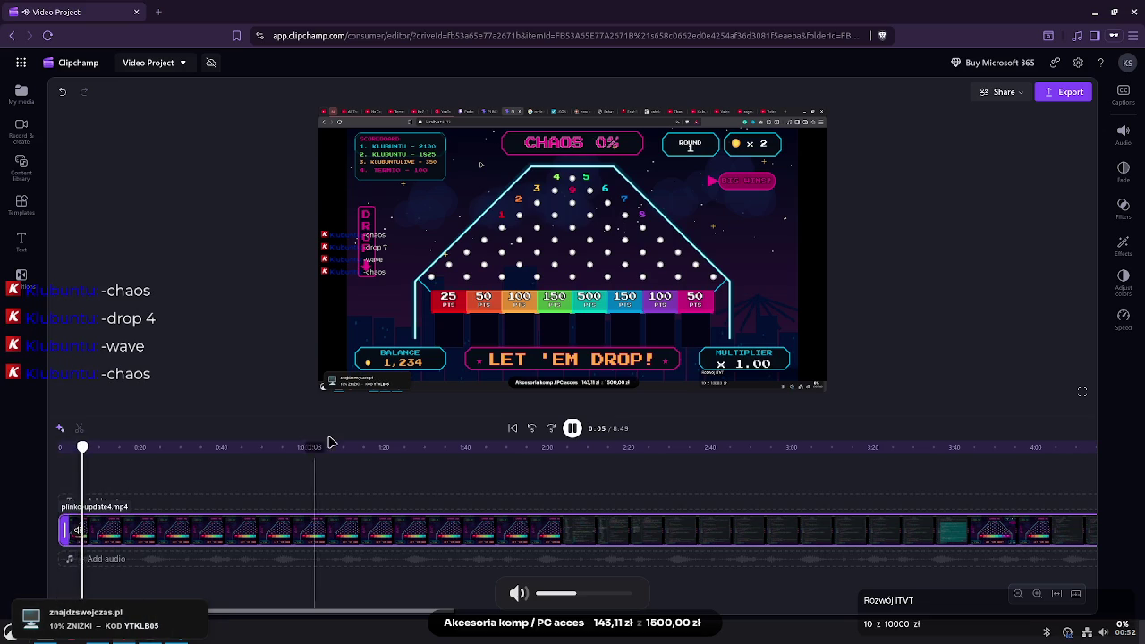
left_click(1122, 132)
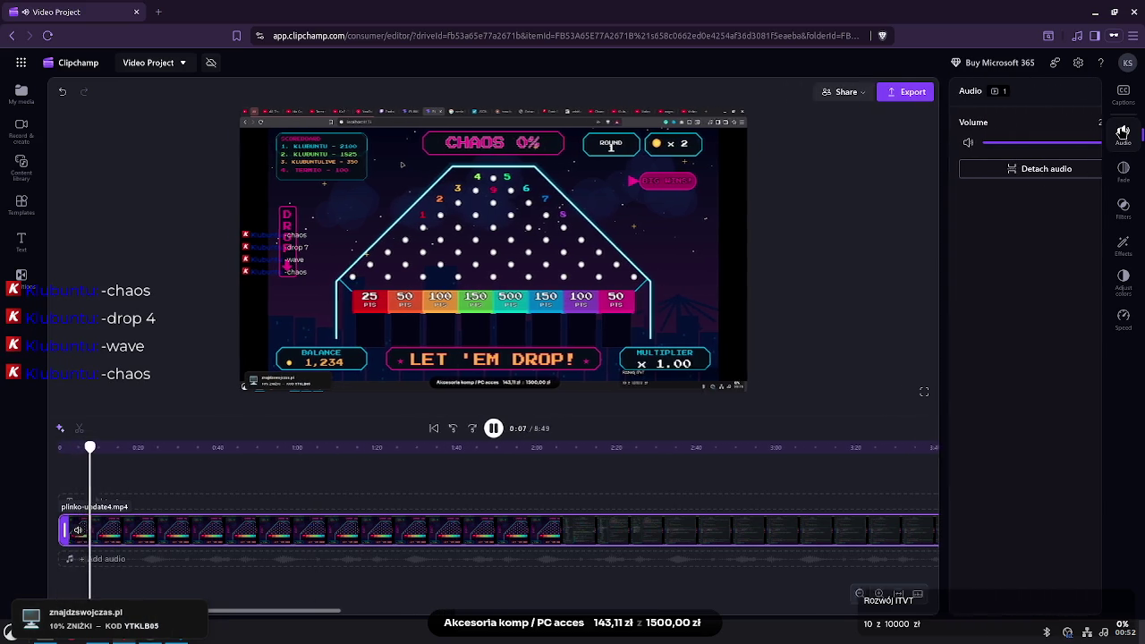
left_click(1032, 167)
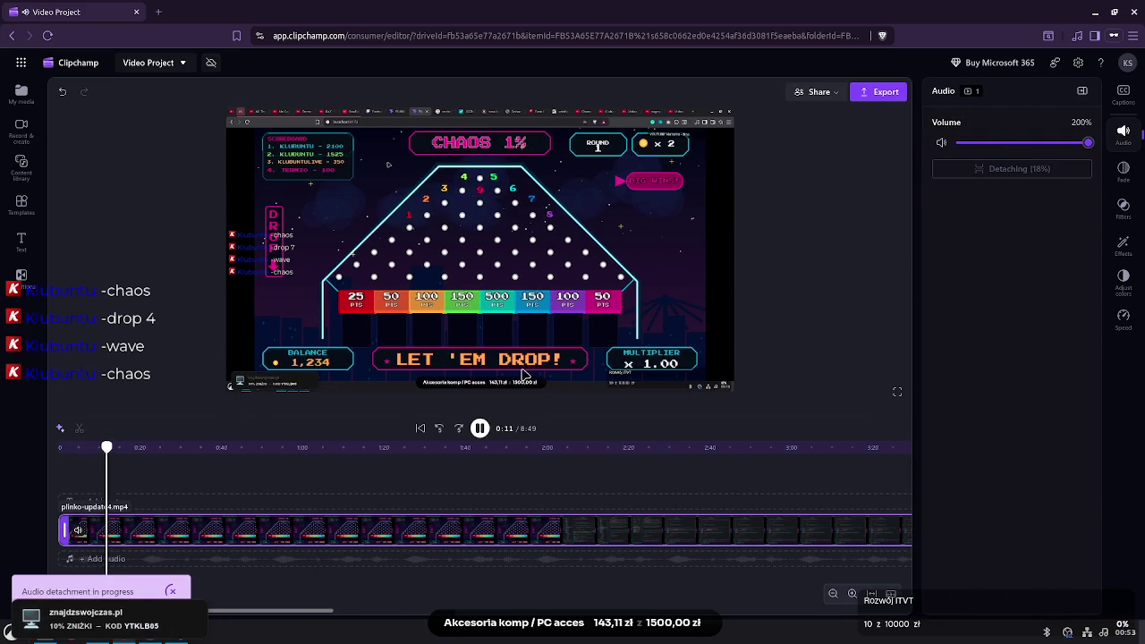
- Dismiss the detach notices and raise the detached audio track's volume to 200%
left_click(171, 592)
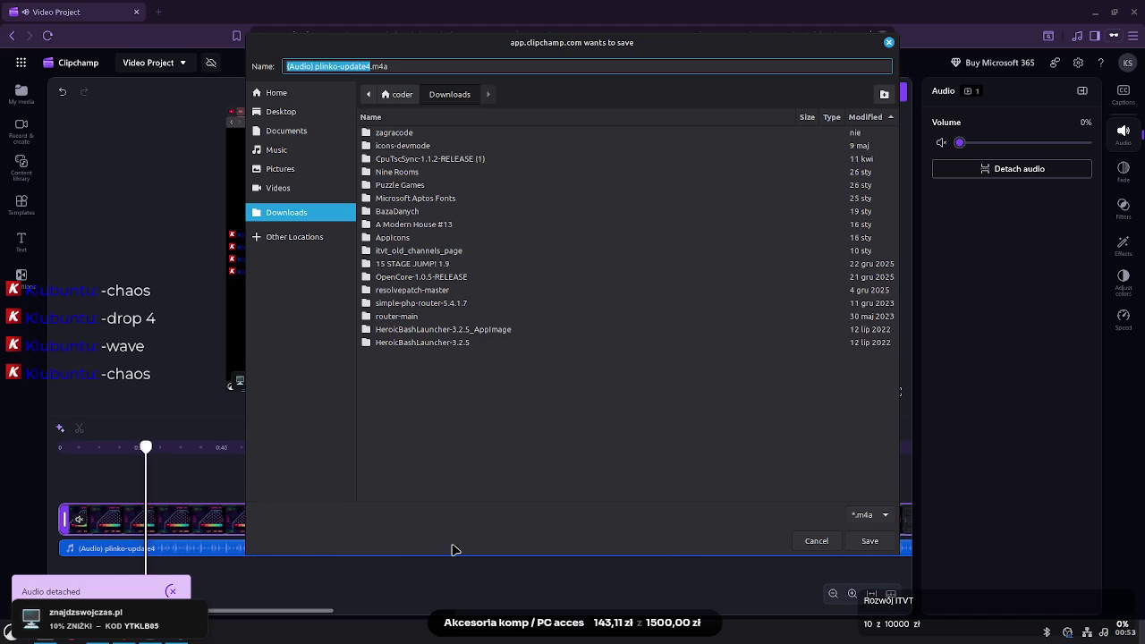
left_click(870, 541)
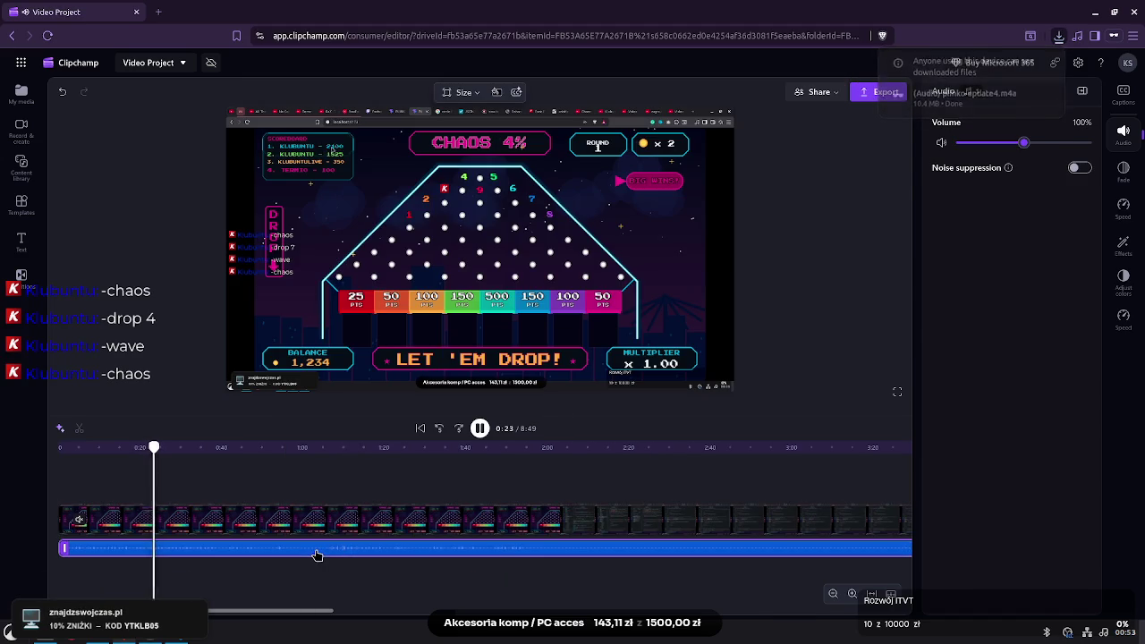
left_click_drag(1023, 143, 1107, 149)
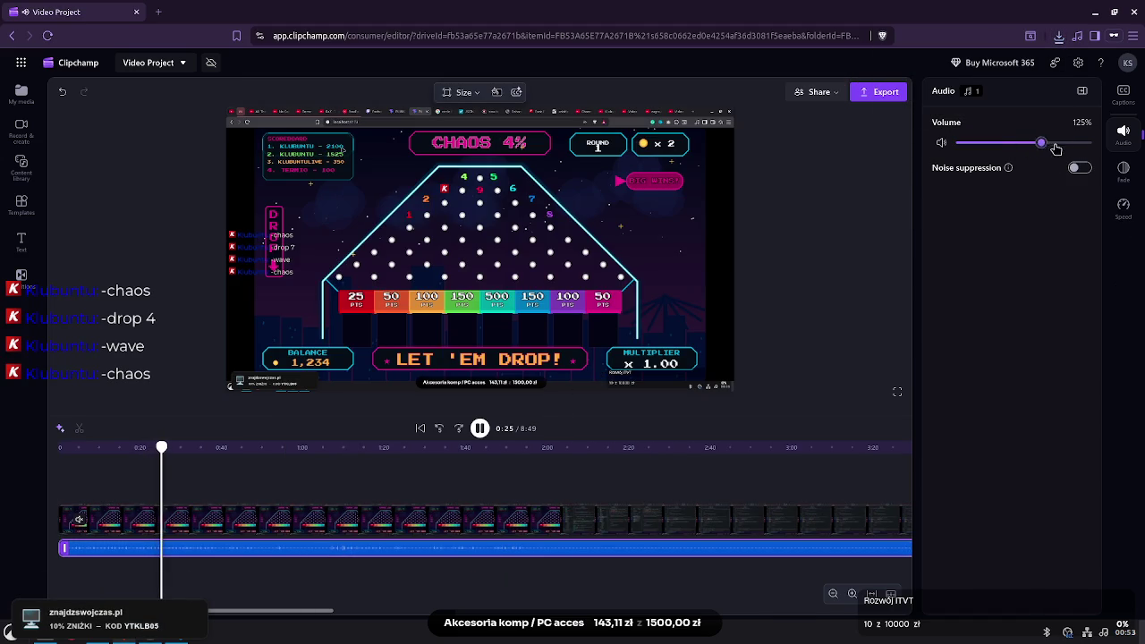
left_click(1119, 136)
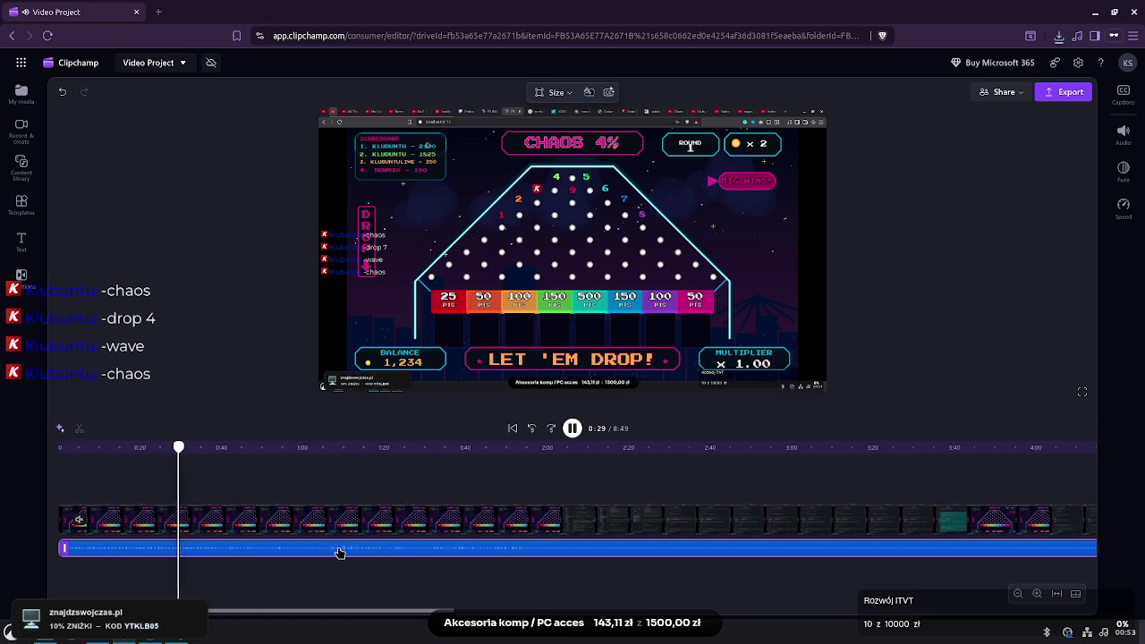
left_click(1123, 134)
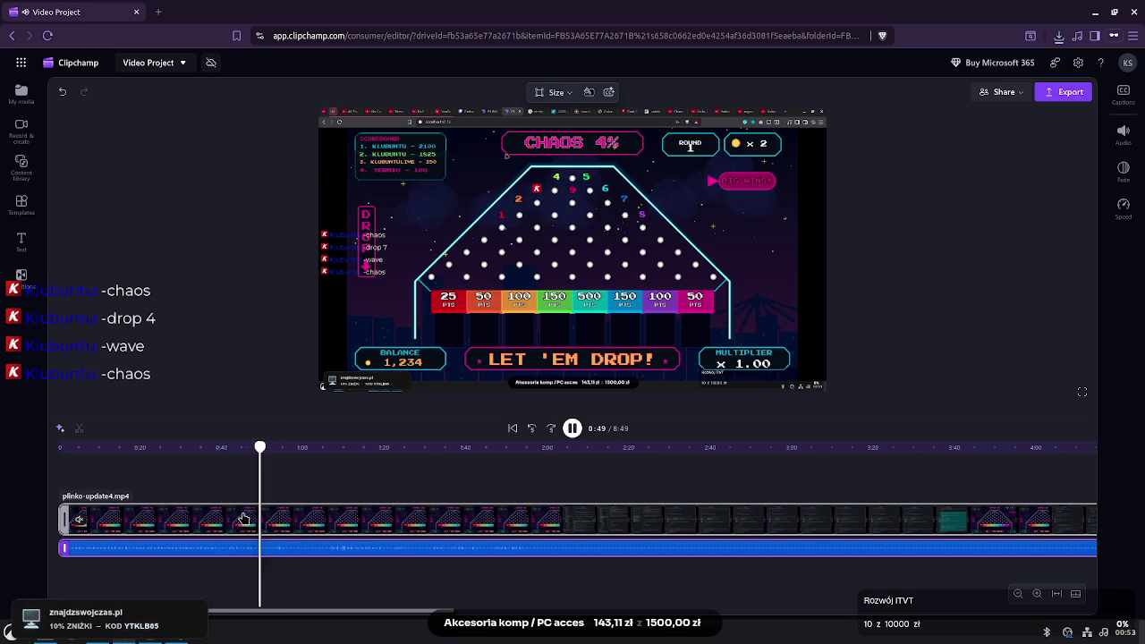
left_click(244, 454)
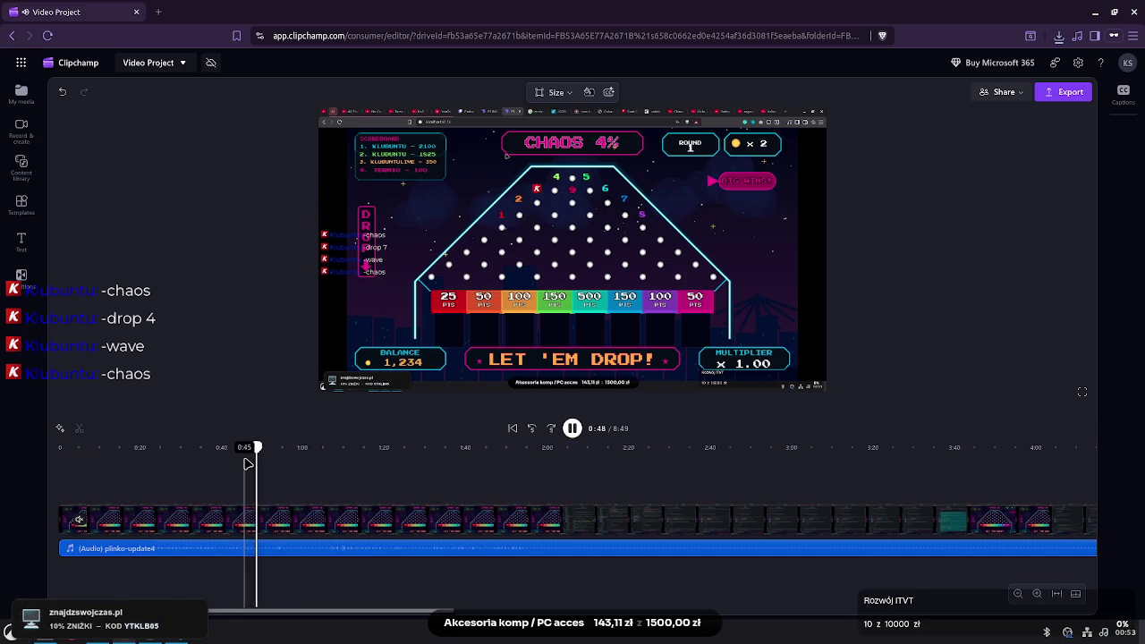
- Split the Plinko clip near 0:48 and 0:53 around the section to remove
left_click(239, 450)
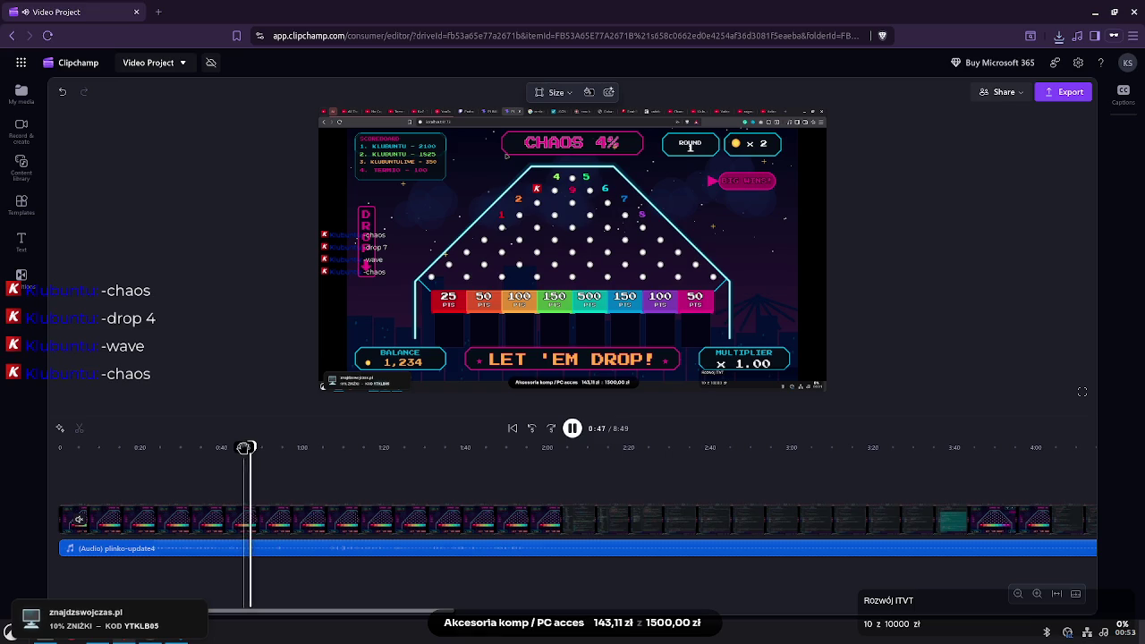
key("space")
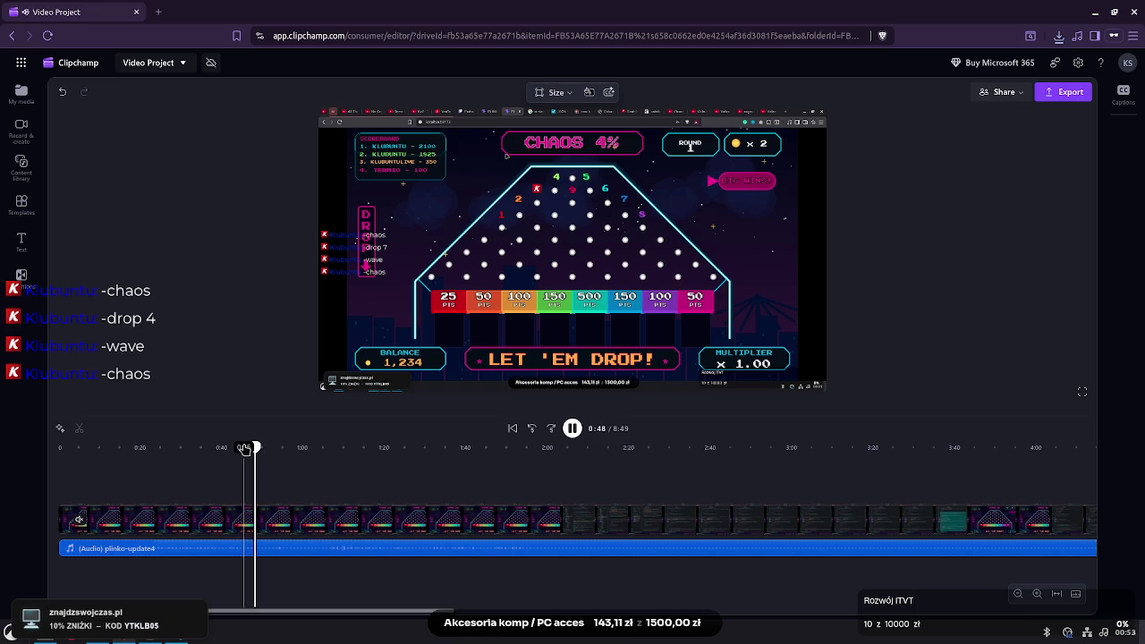
left_click(254, 520)
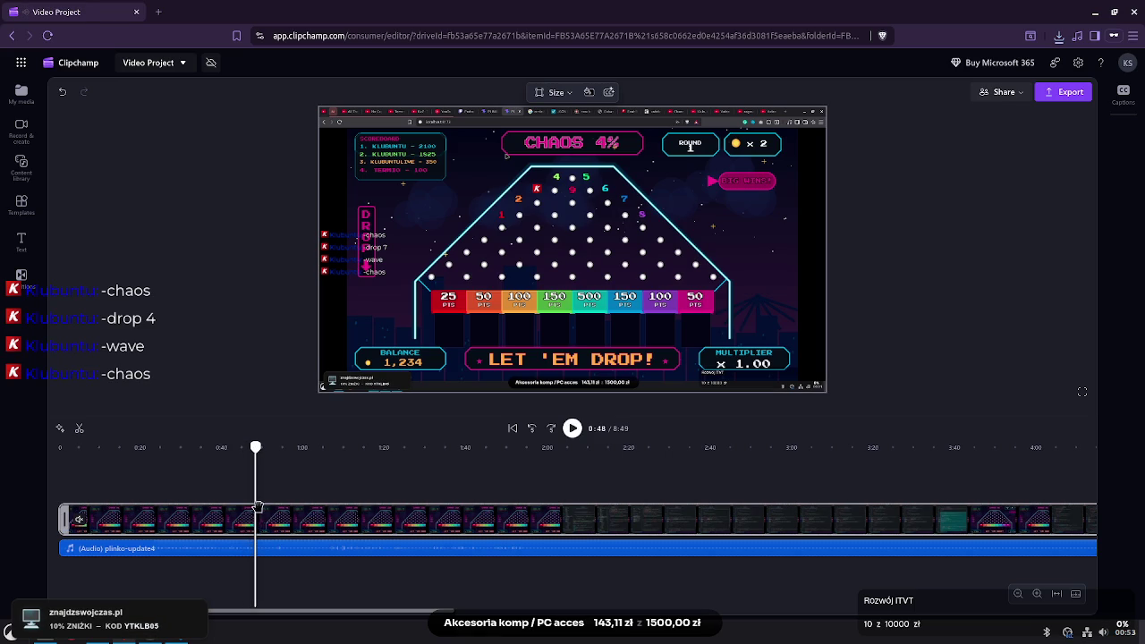
key("s")
key("space")
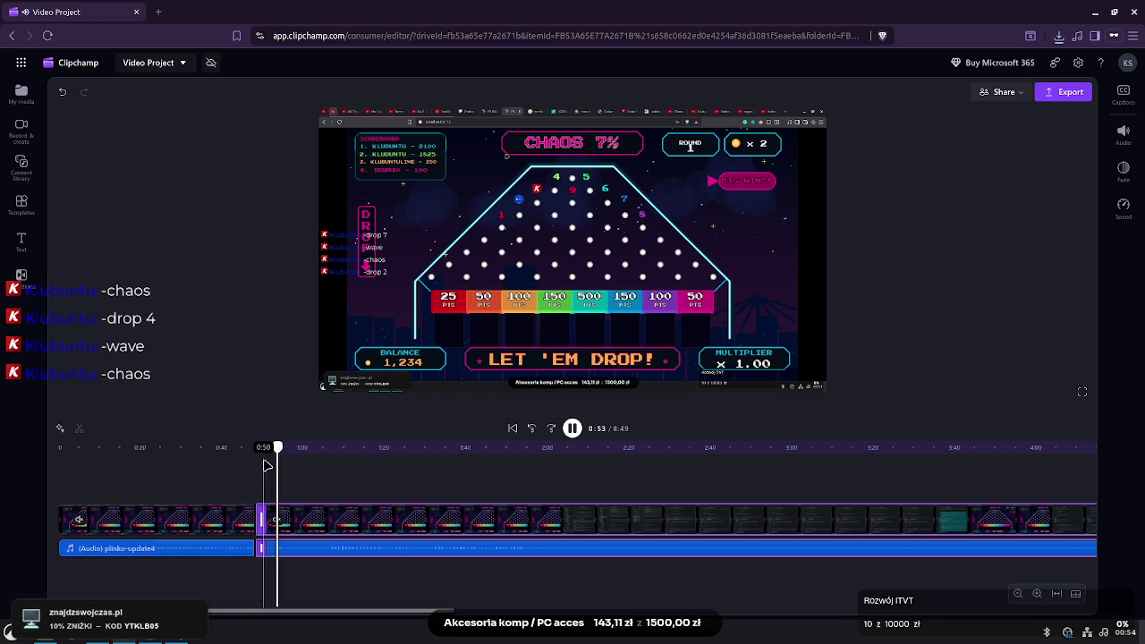
key("space")
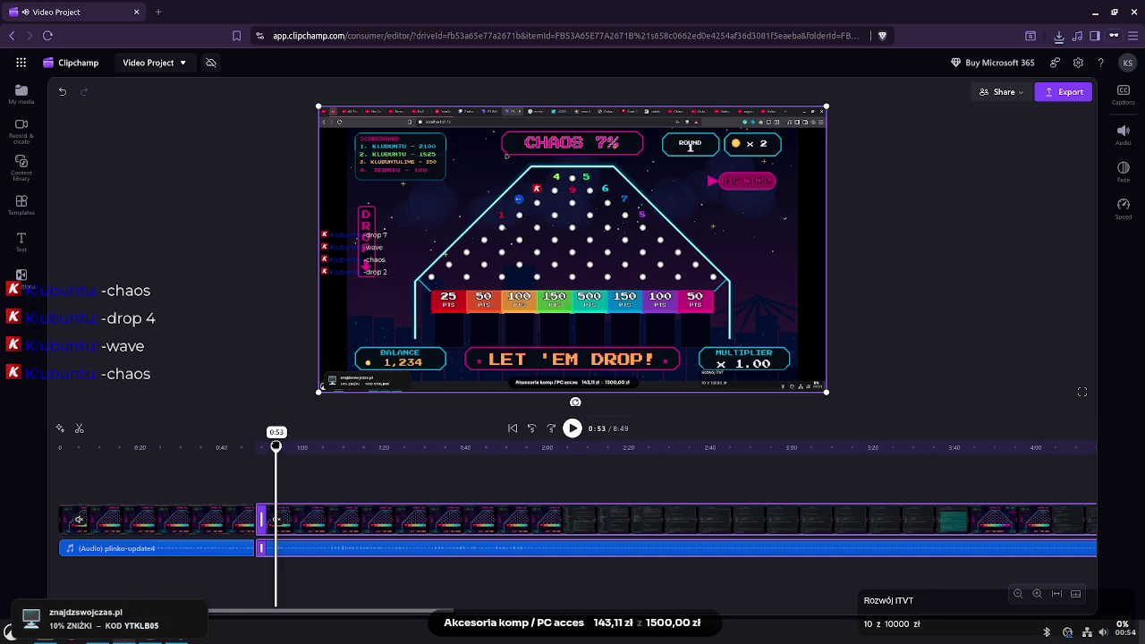
- Delete the roughly five-second piece and slide the later clip left toward the gap
left_click(274, 446)
left_click(265, 516)
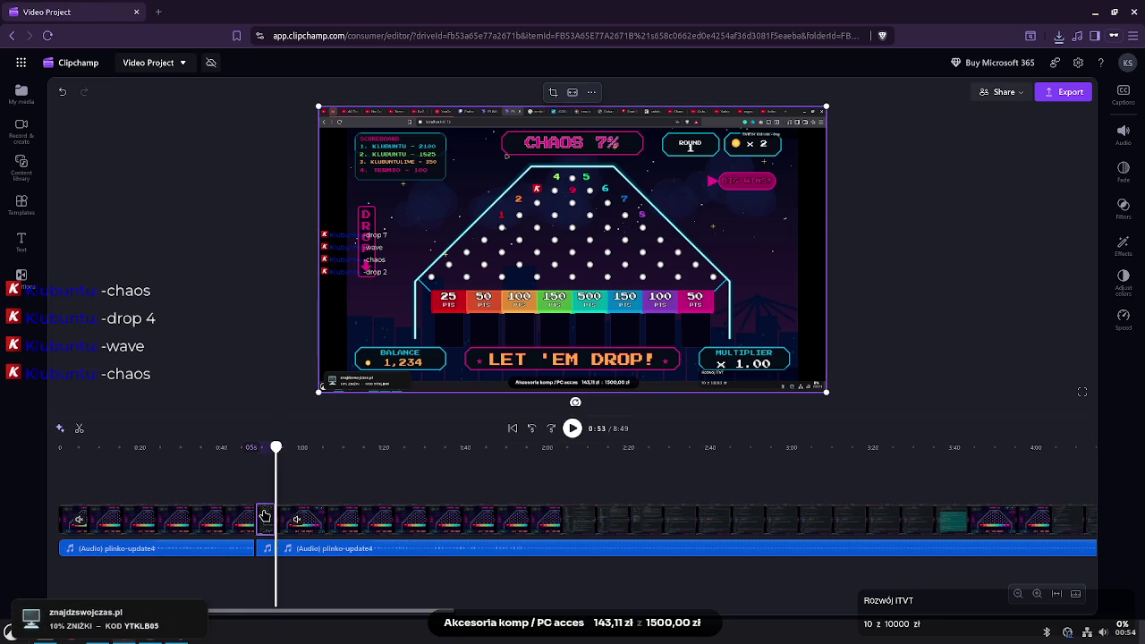
key("Delete")
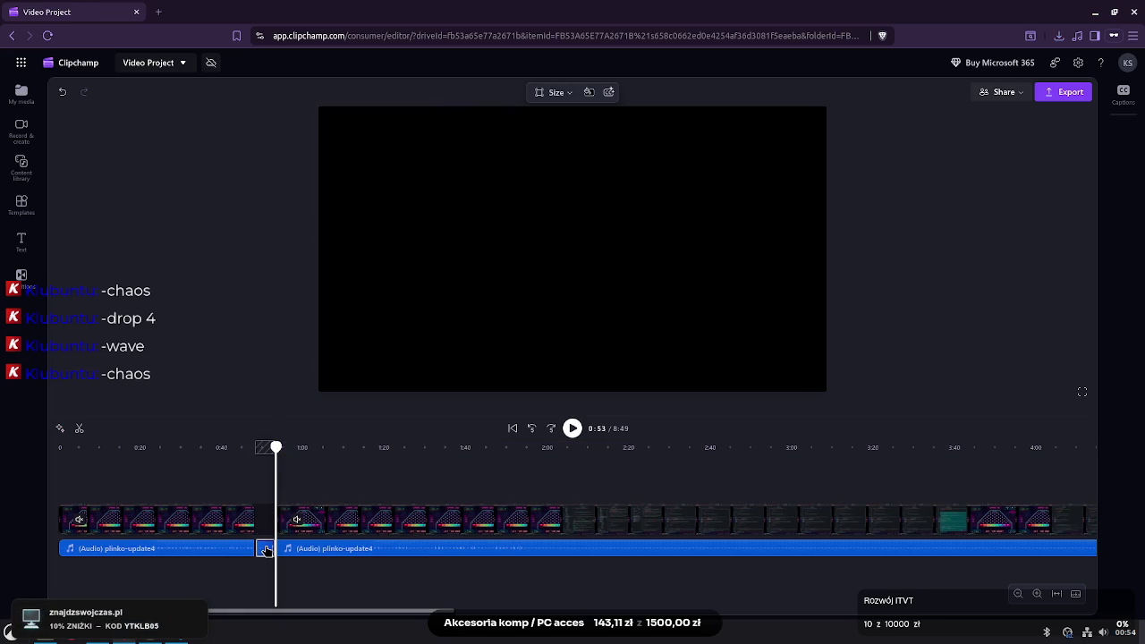
key("ctrl+z")
left_click(268, 530)
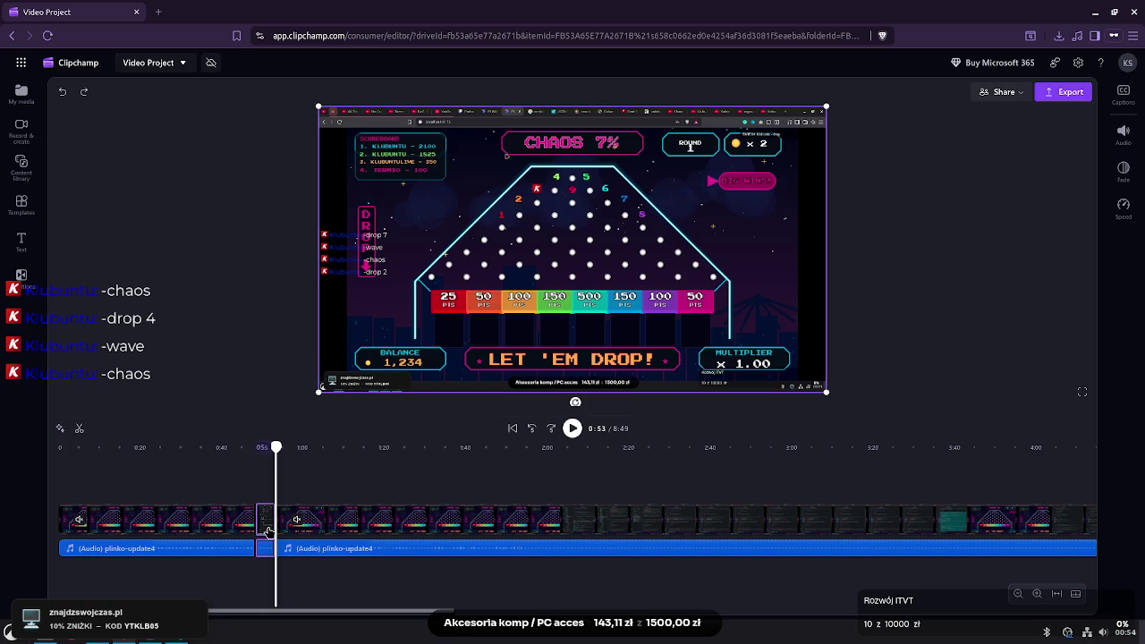
key("Delete")
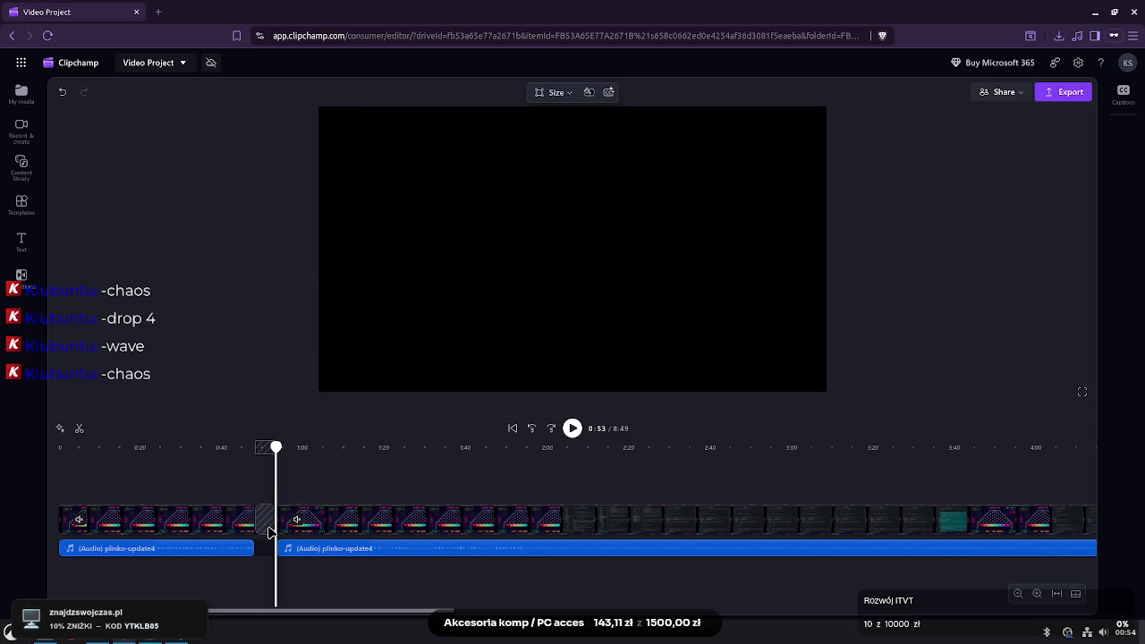
left_click(296, 519)
left_click_drag(296, 521, 300, 522)
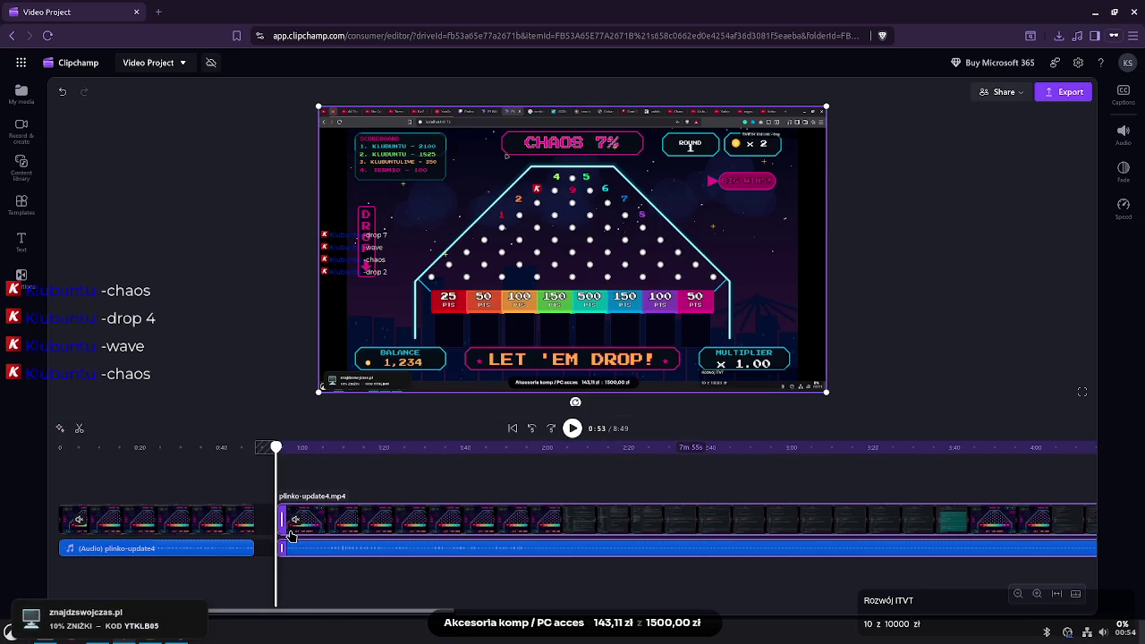
left_click_drag(289, 533, 282, 537)
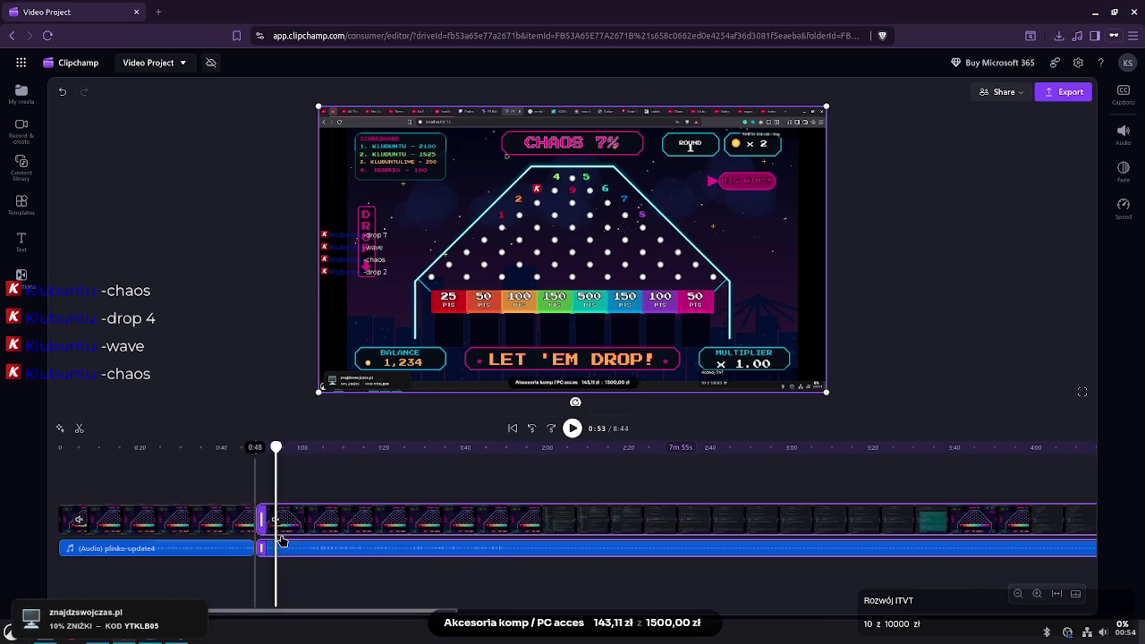
- Play back past the cut, then rewind the playhead to 0:37
left_click(237, 448)
key("space")
left_click(285, 573)
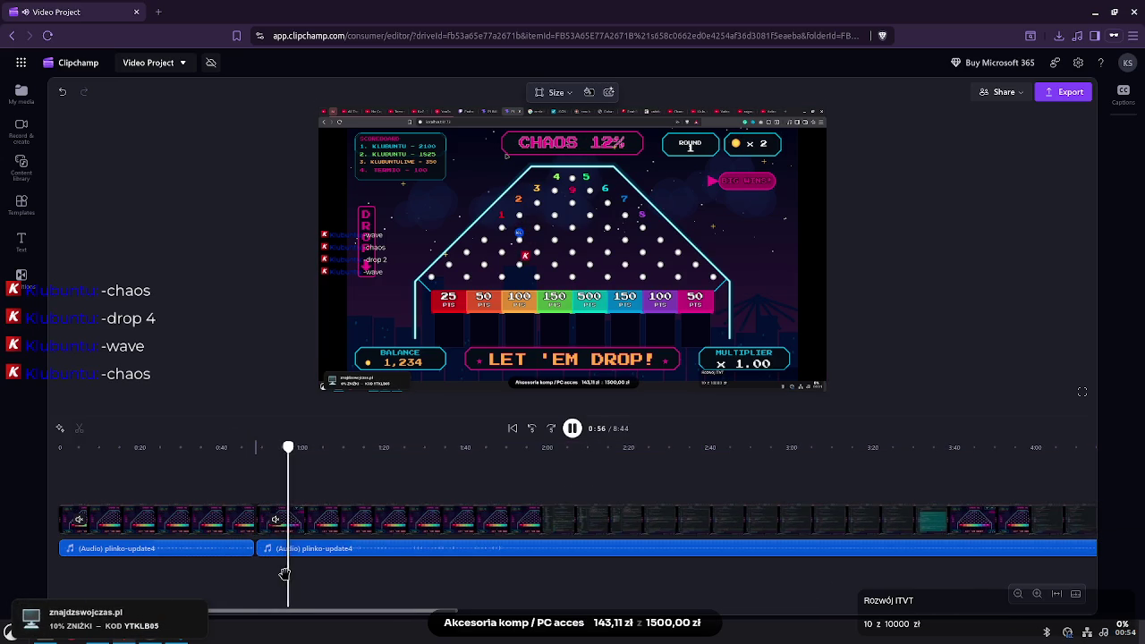
left_click_drag(288, 447, 210, 448)
key("space")
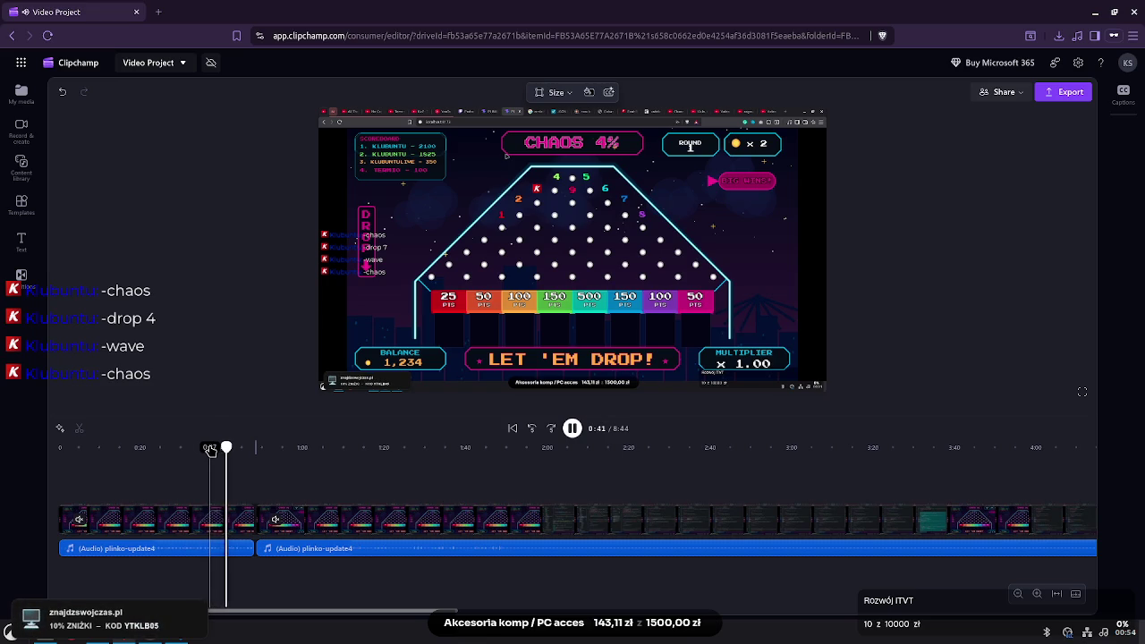
left_click(209, 447)
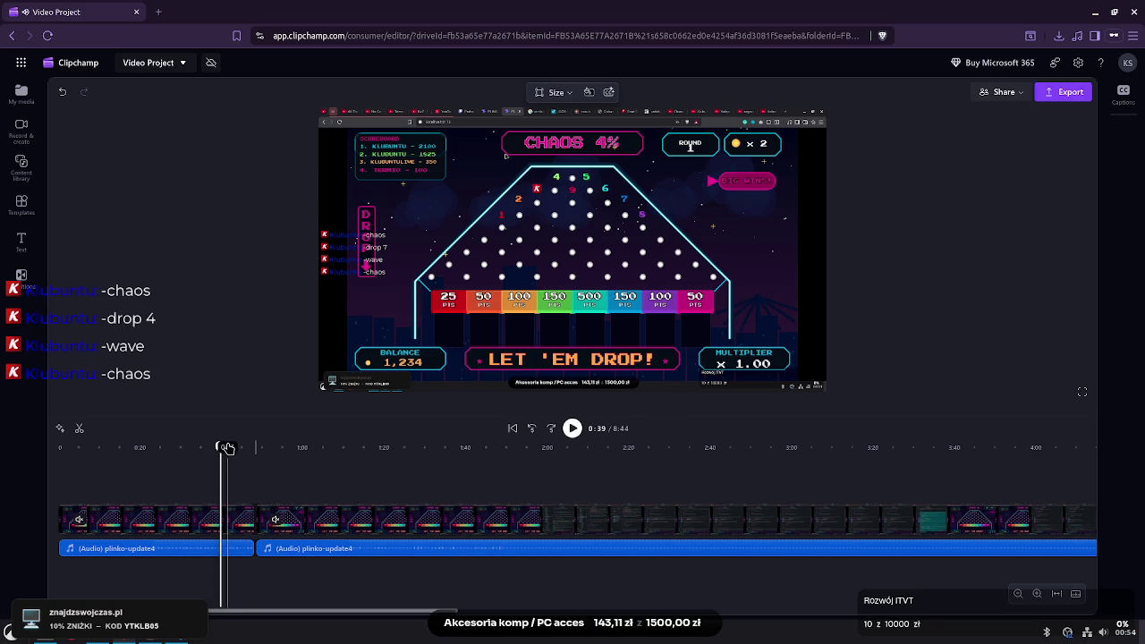
- Split the clip near 0:40 and 0:42, then replay the section from 0:37
key("s")
key("space")
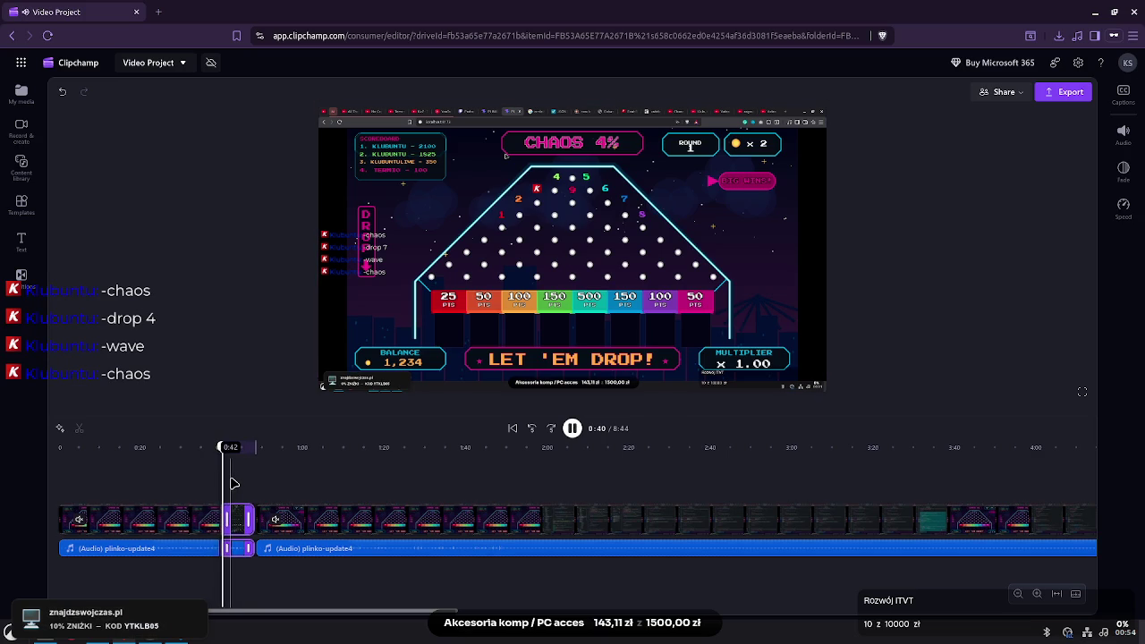
key("space")
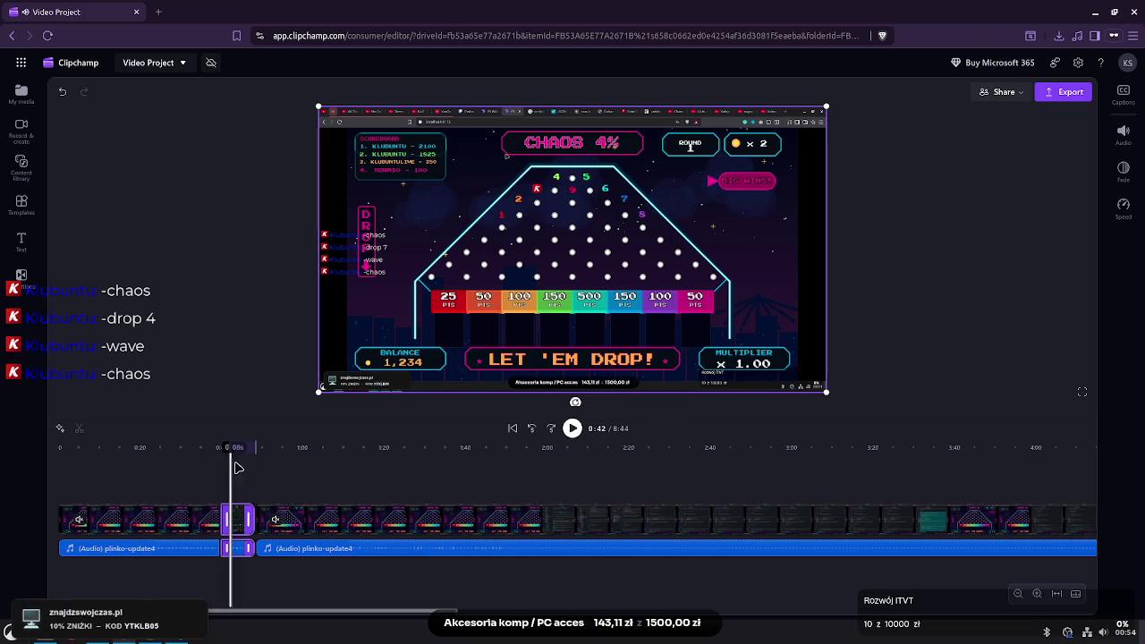
left_click_drag(230, 448, 214, 445)
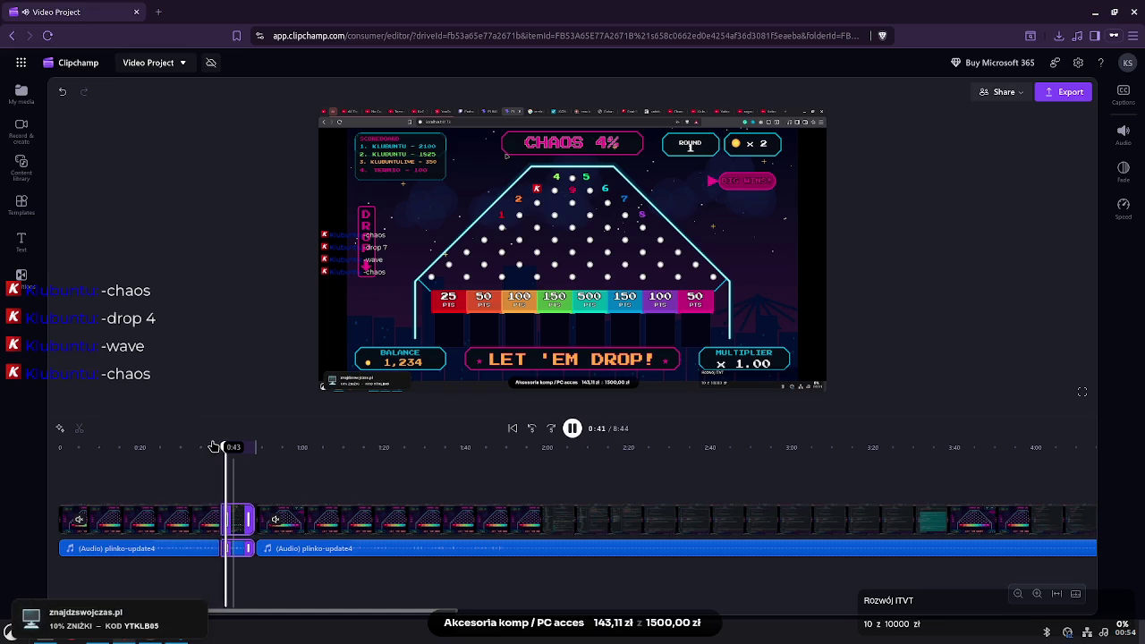
key("space")
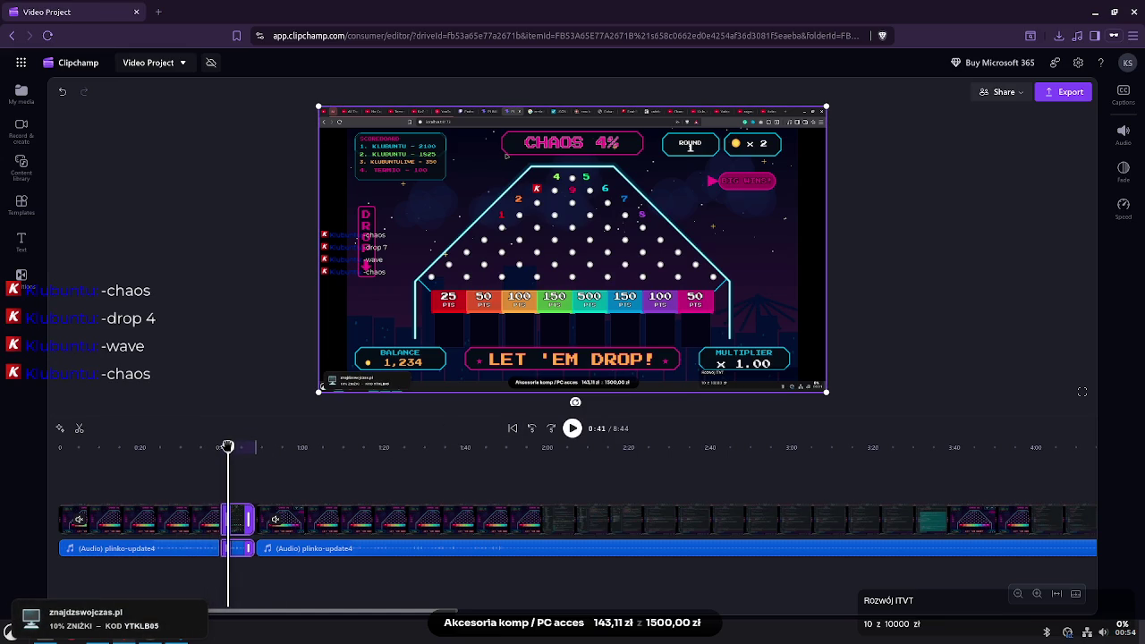
left_click(227, 446)
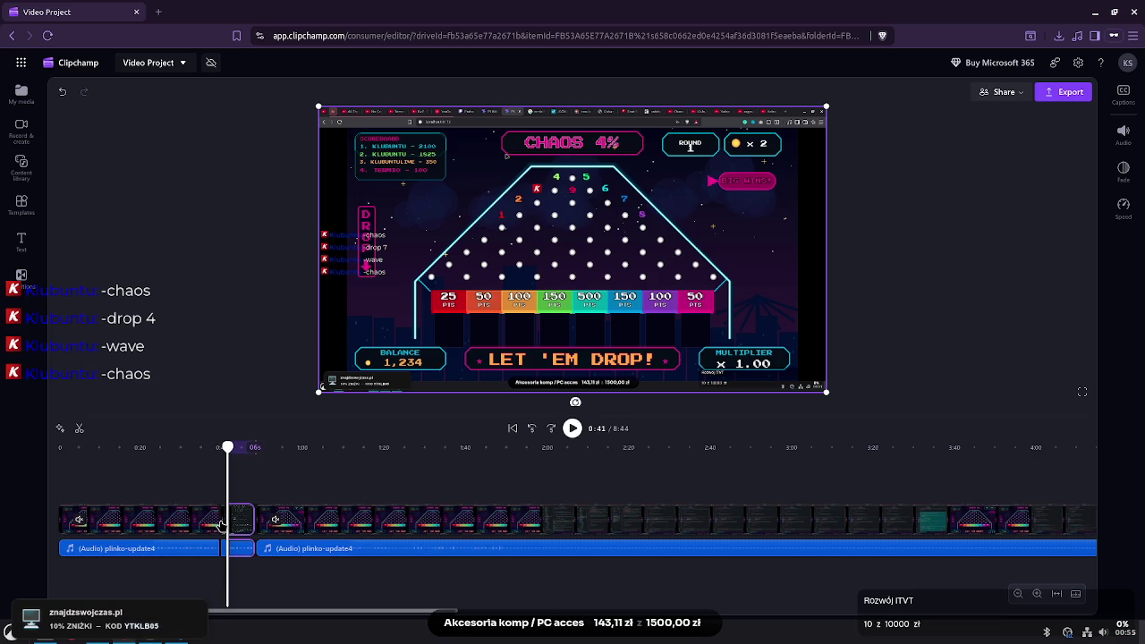
left_click(225, 548)
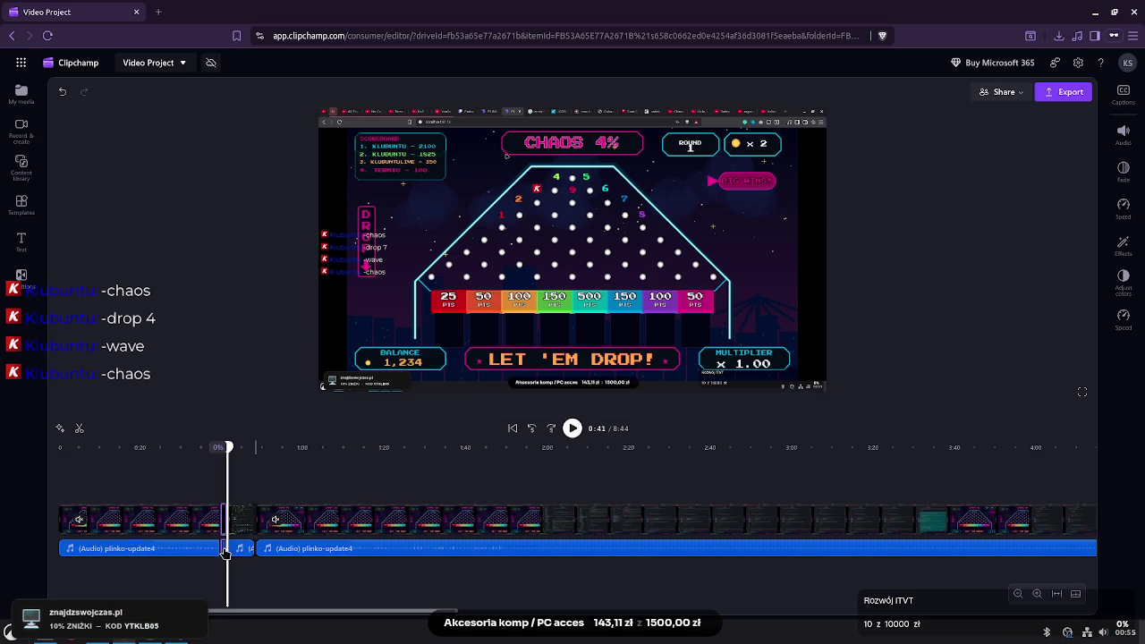
key("space")
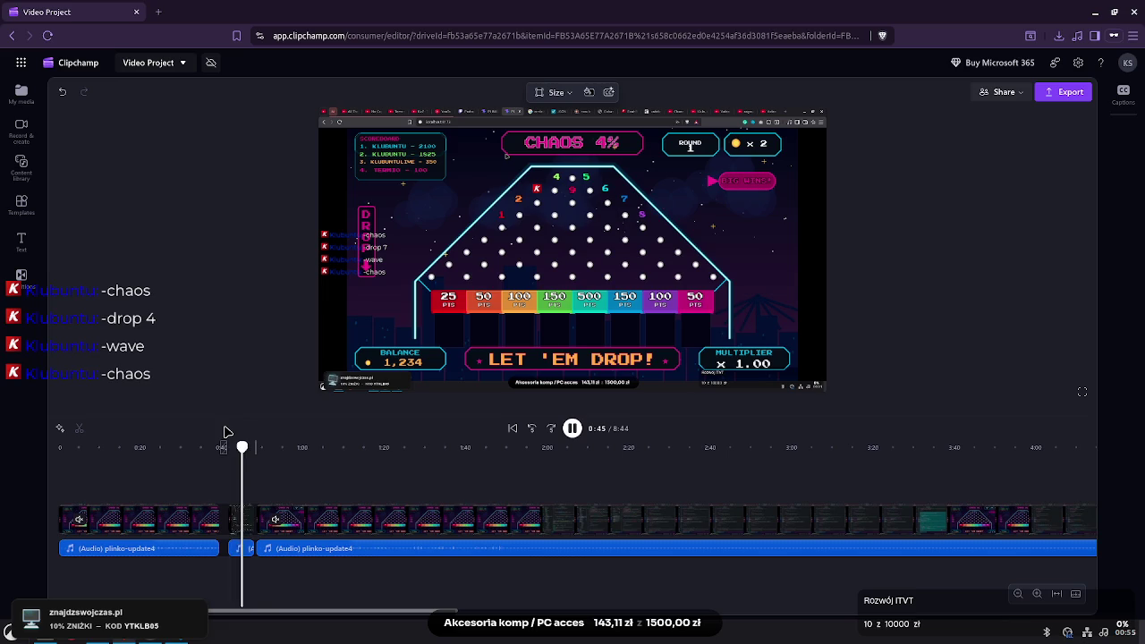
left_click(212, 447)
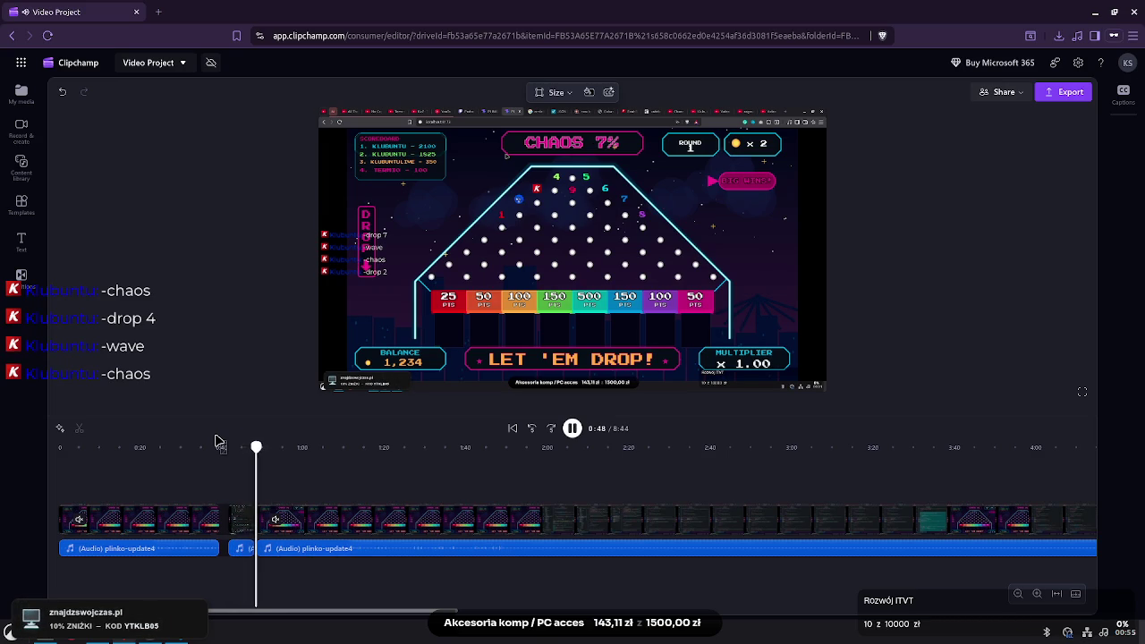
- Pause, step the playhead back to 0:31 and select the long gameplay clip
key("space")
left_click(225, 520)
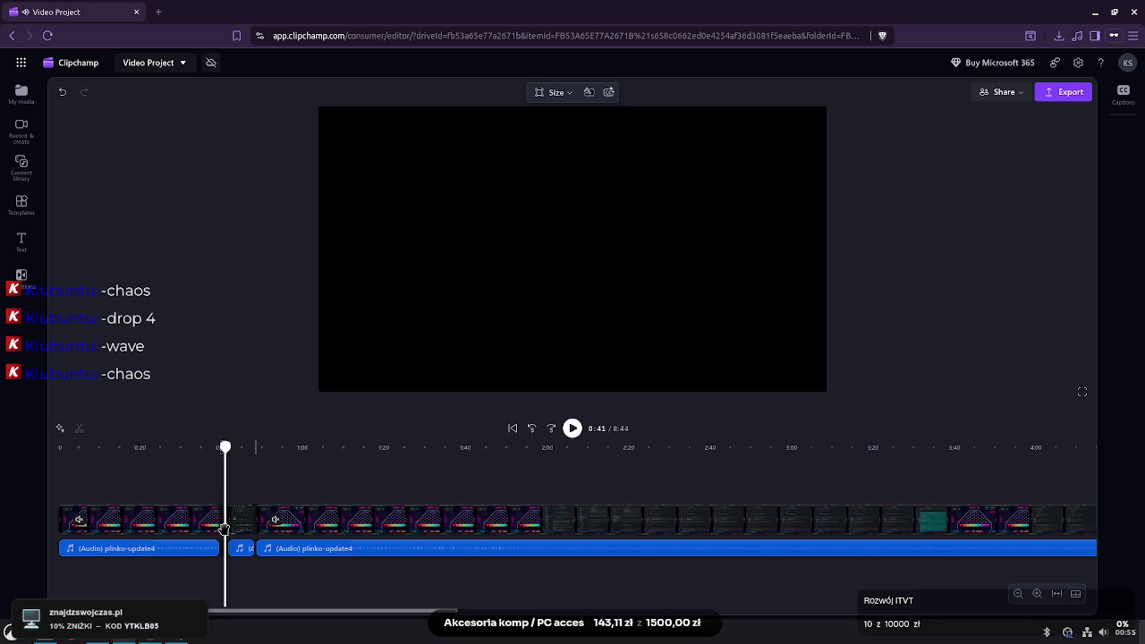
key("shift+Left")
key("shift+Left")
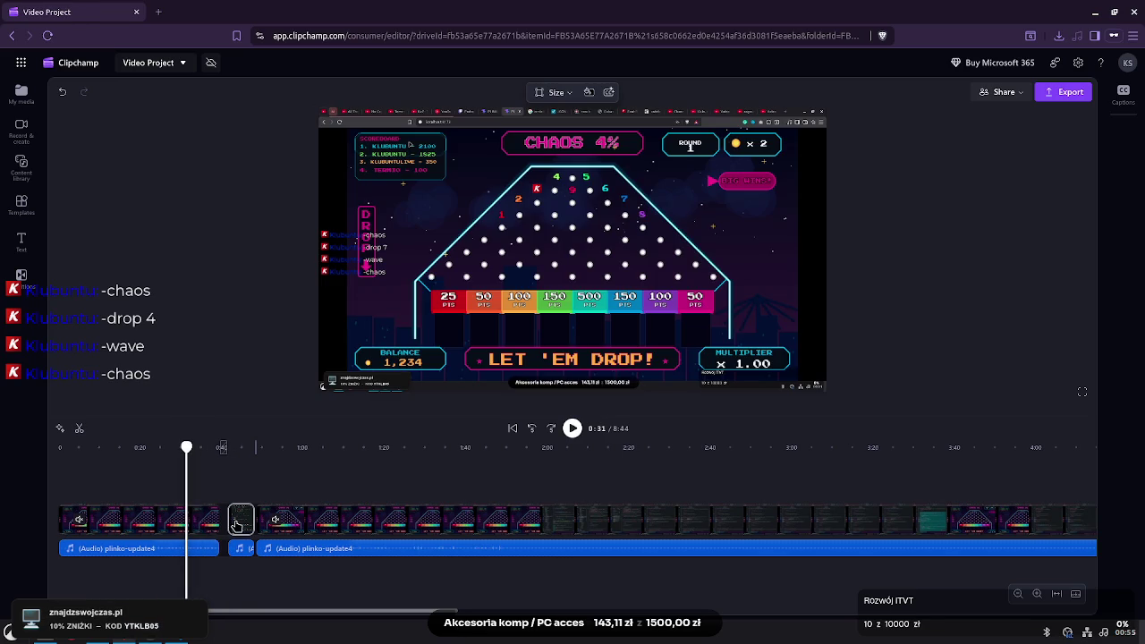
left_click(269, 521)
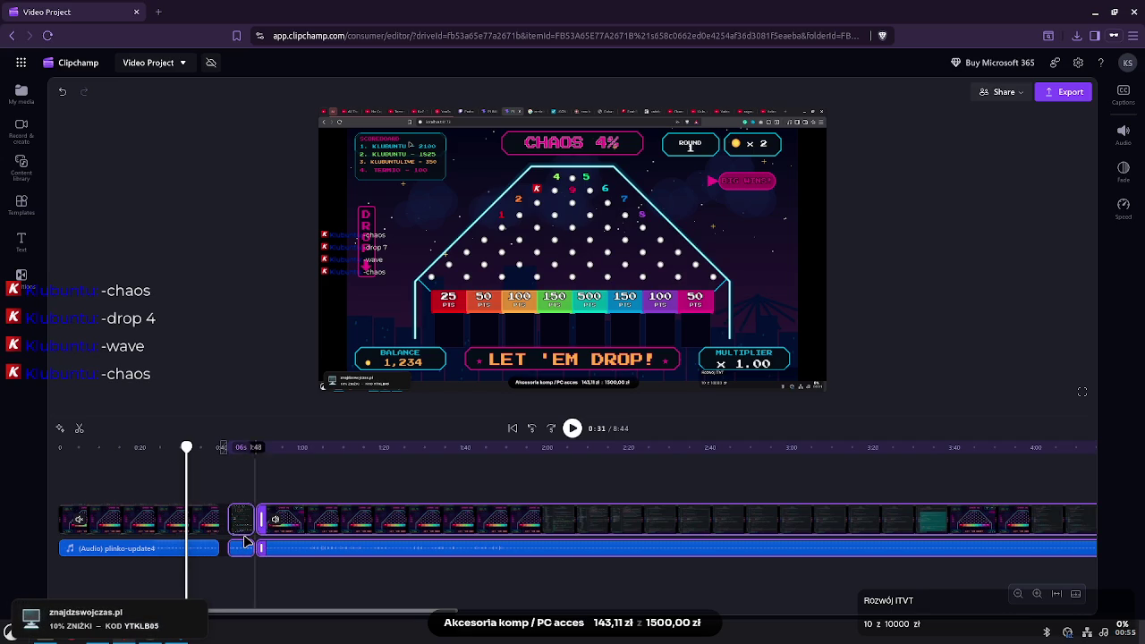
left_click(242, 542)
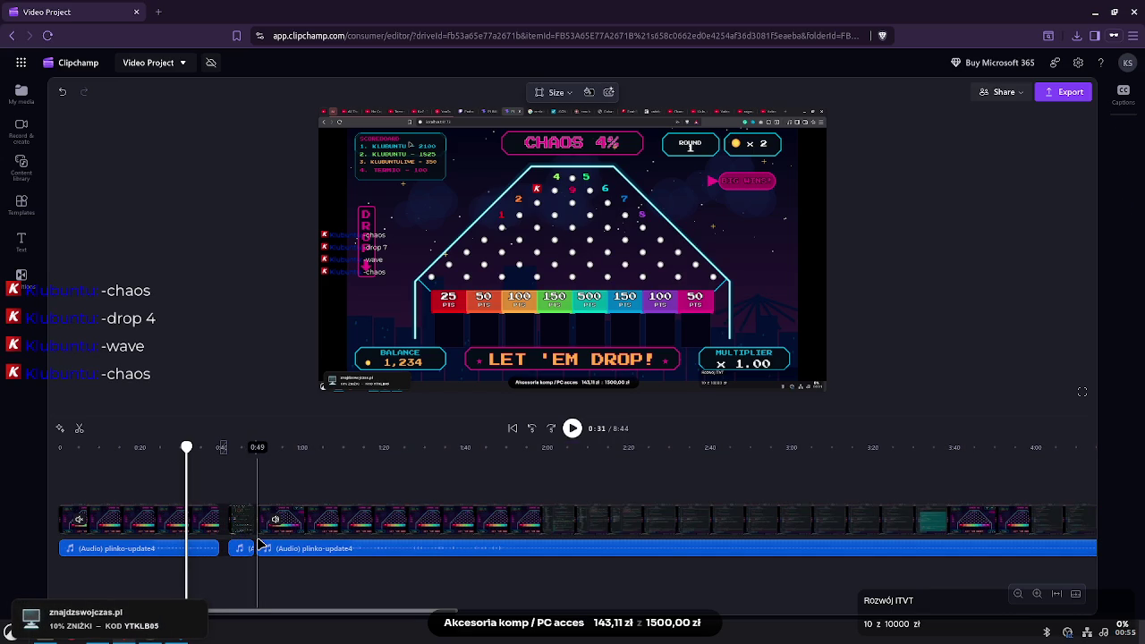
- Replay from 0:42, select the short video and audio pieces, and slide the long clip against them
left_click(227, 448)
key("space")
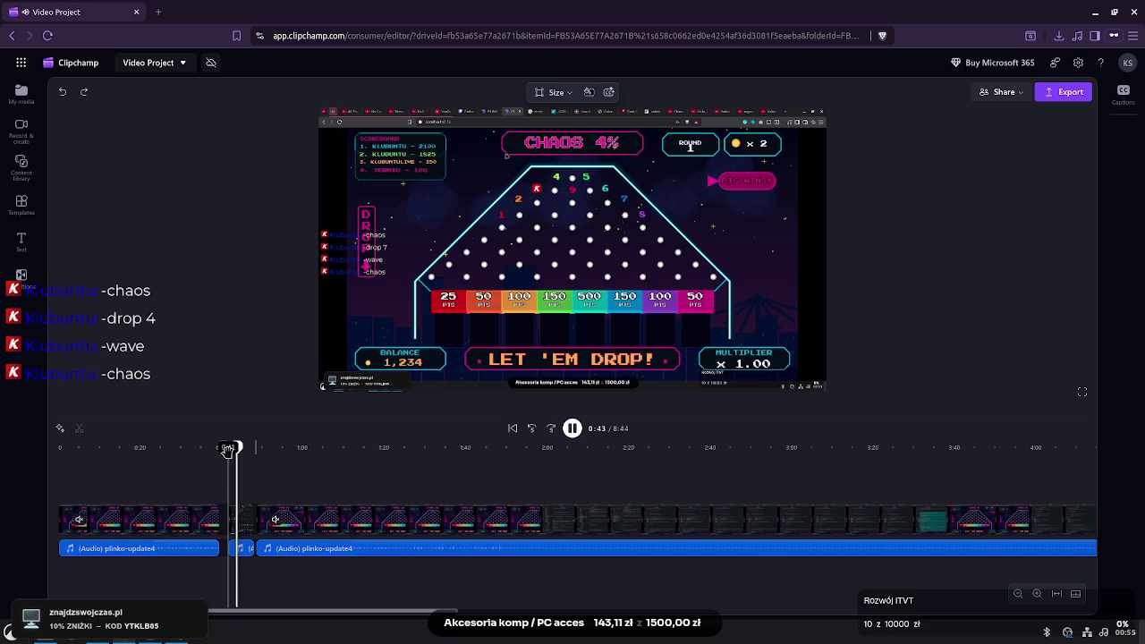
left_click(243, 522)
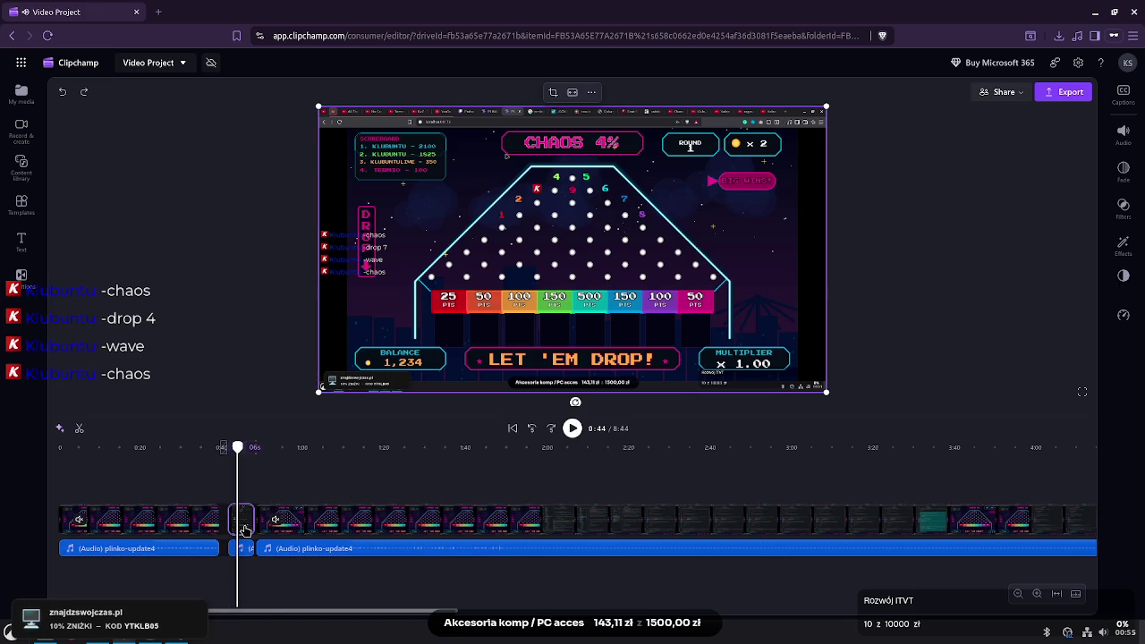
left_click(244, 550)
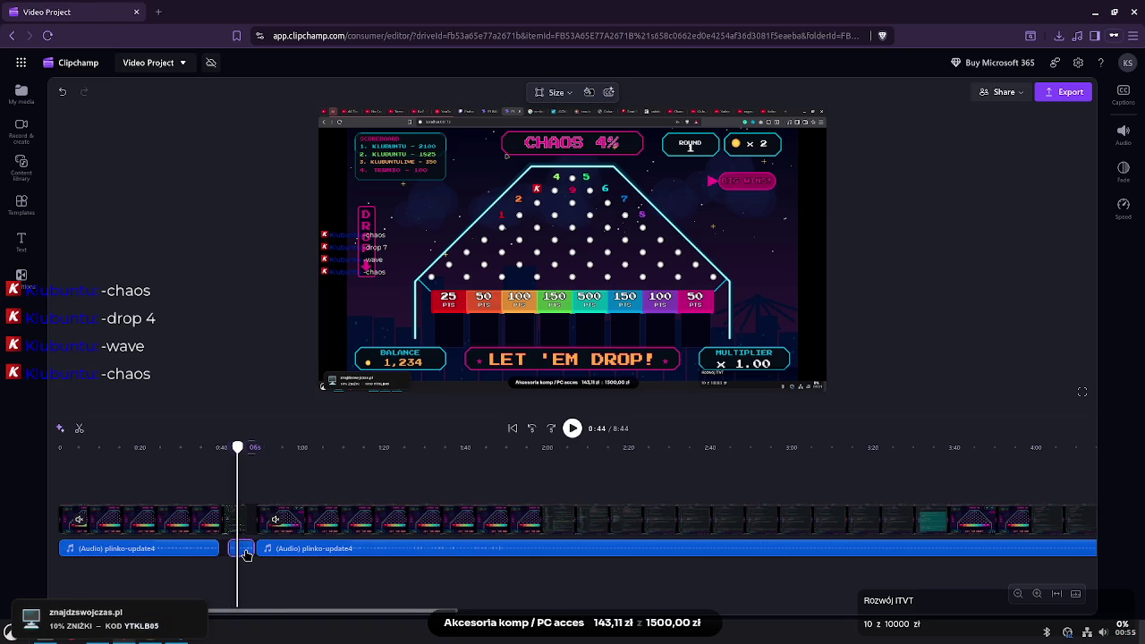
left_click_drag(295, 531, 289, 532)
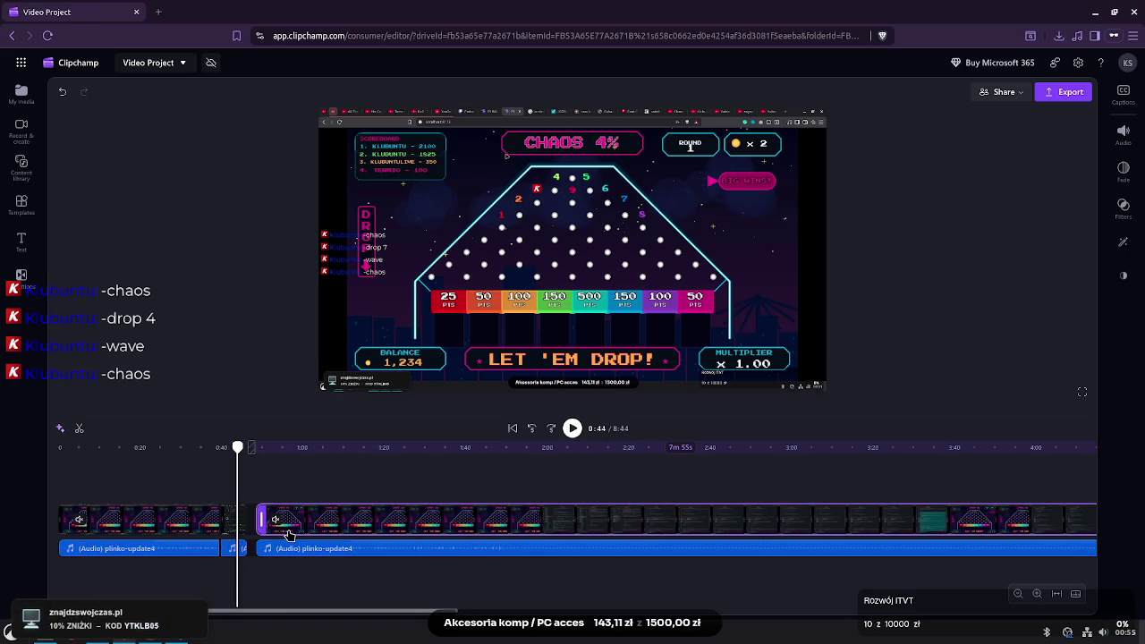
- Trim the start of the long plinko-update4 audio clip and preview it from about 0:37
left_click(277, 553)
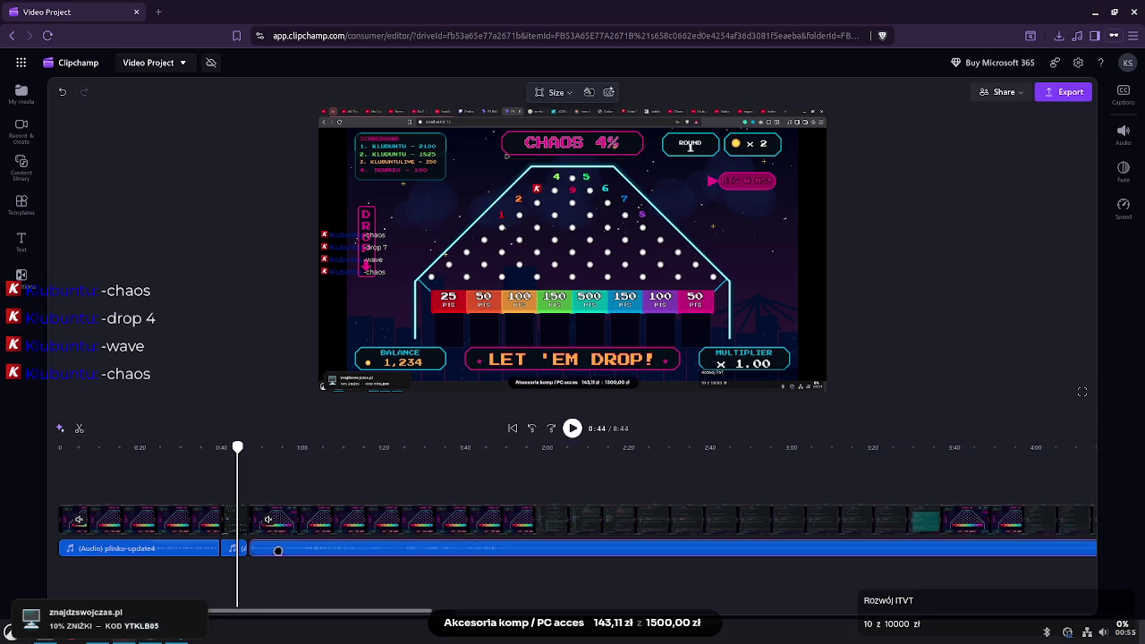
left_click_drag(249, 549, 256, 484)
key("space")
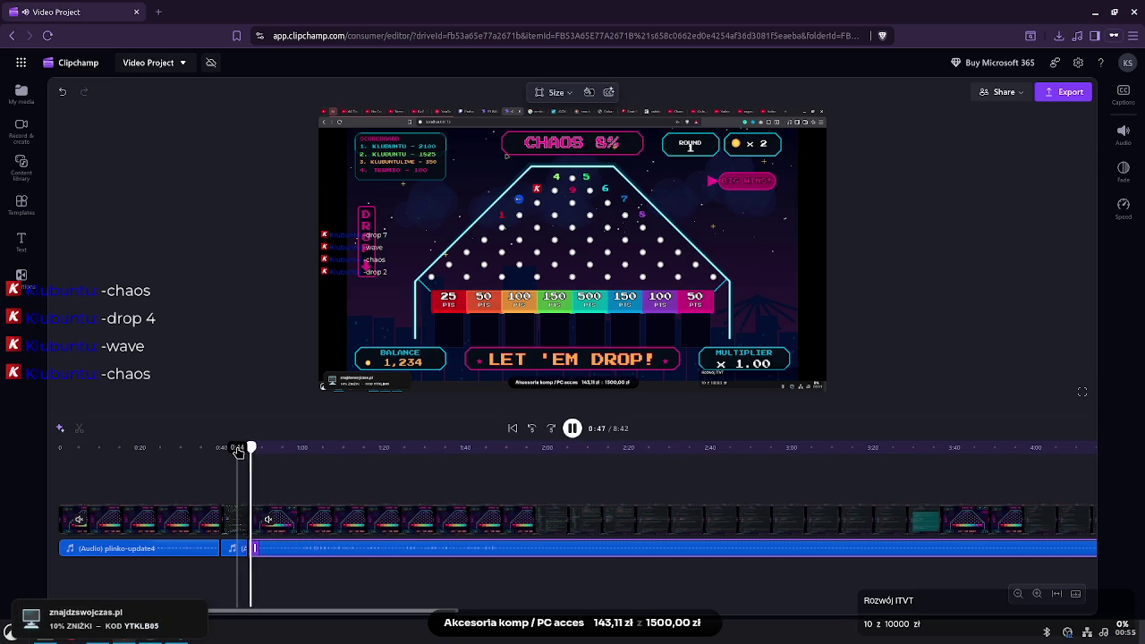
left_click(232, 447)
left_click_drag(233, 447, 209, 449)
key("space")
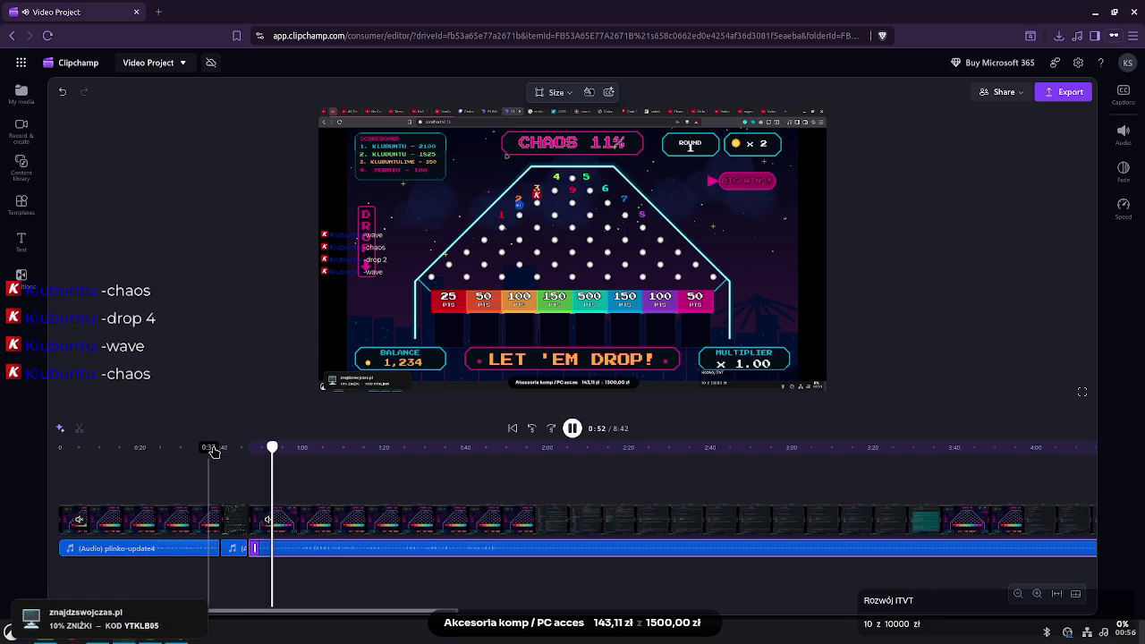
- Replay the 0:46–0:53 stretch and select the following clip to check the 0:48 cut
left_click(247, 448)
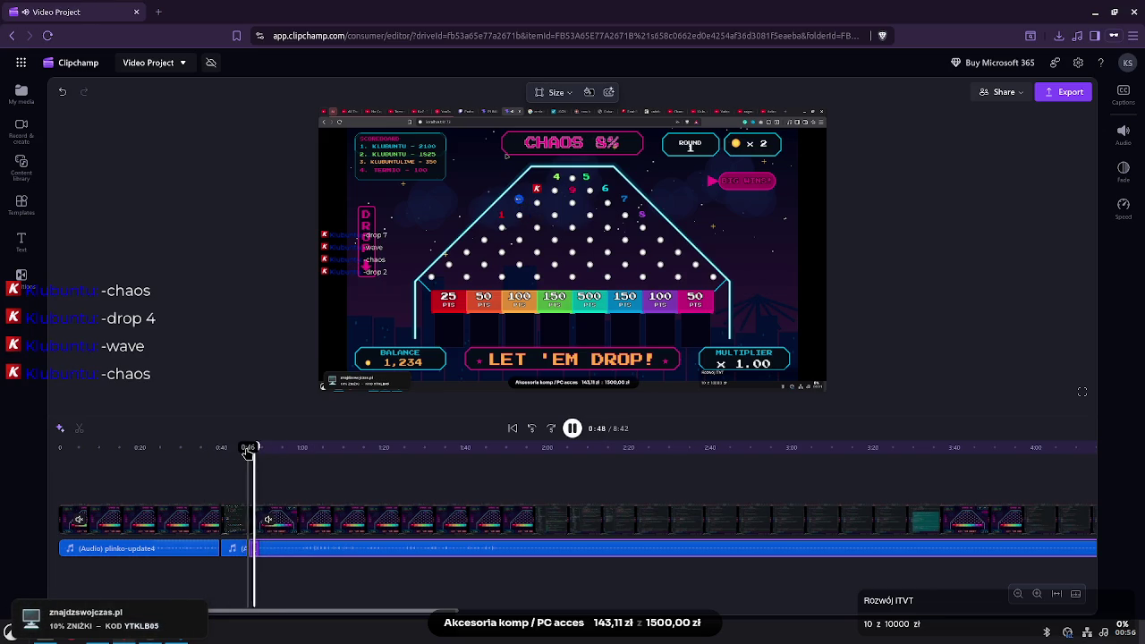
key("space")
left_click(266, 516)
key("space")
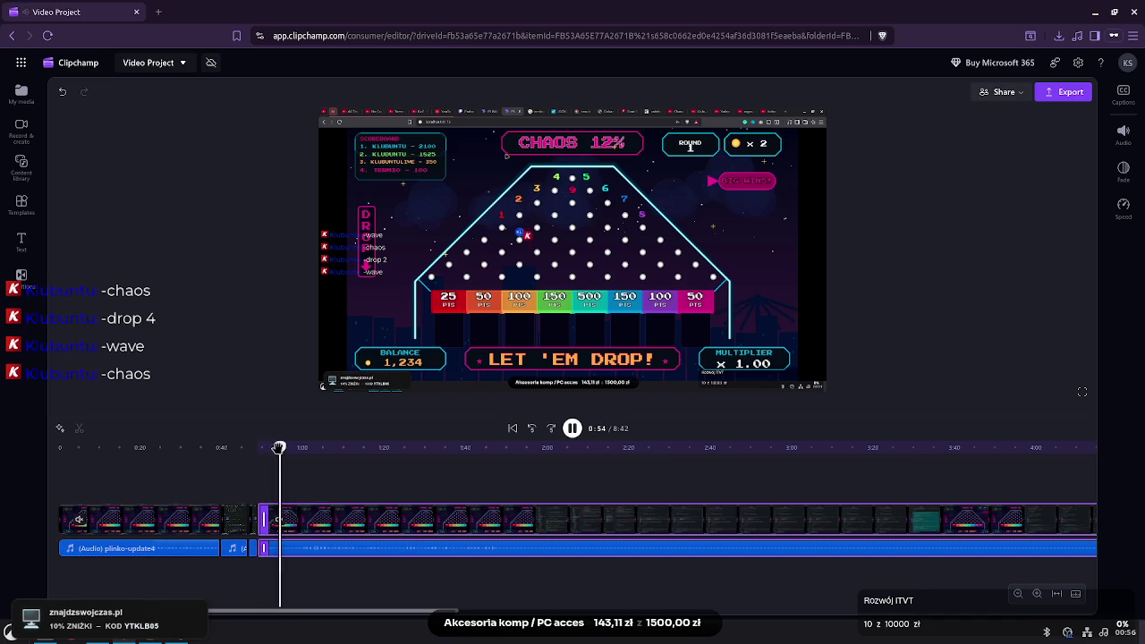
left_click_drag(279, 447, 265, 446)
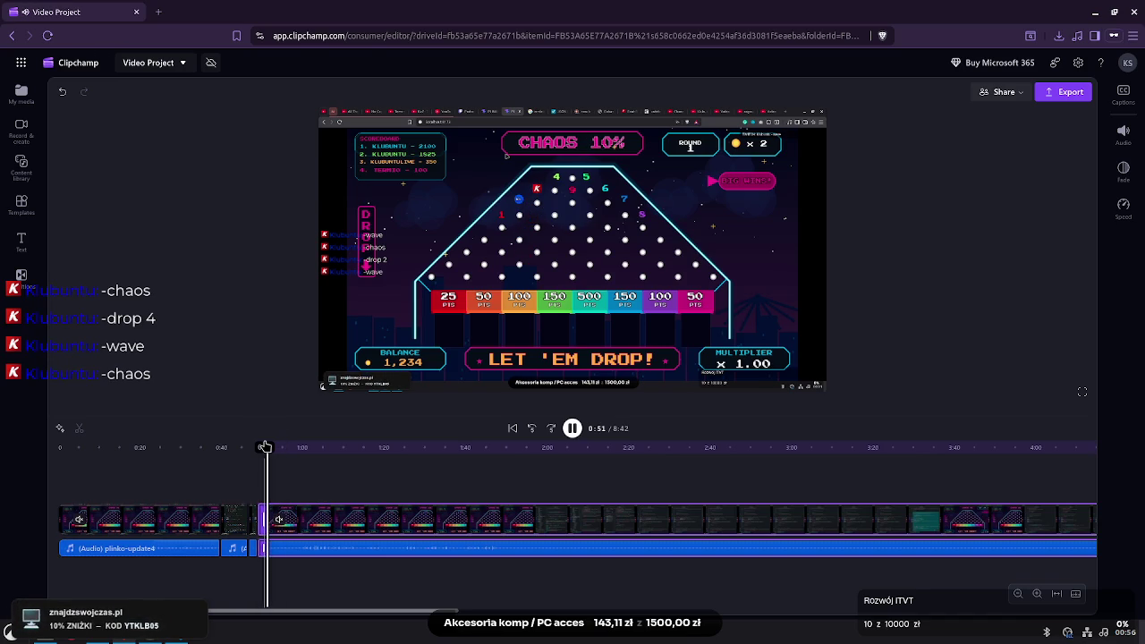
left_click(265, 447)
key("space")
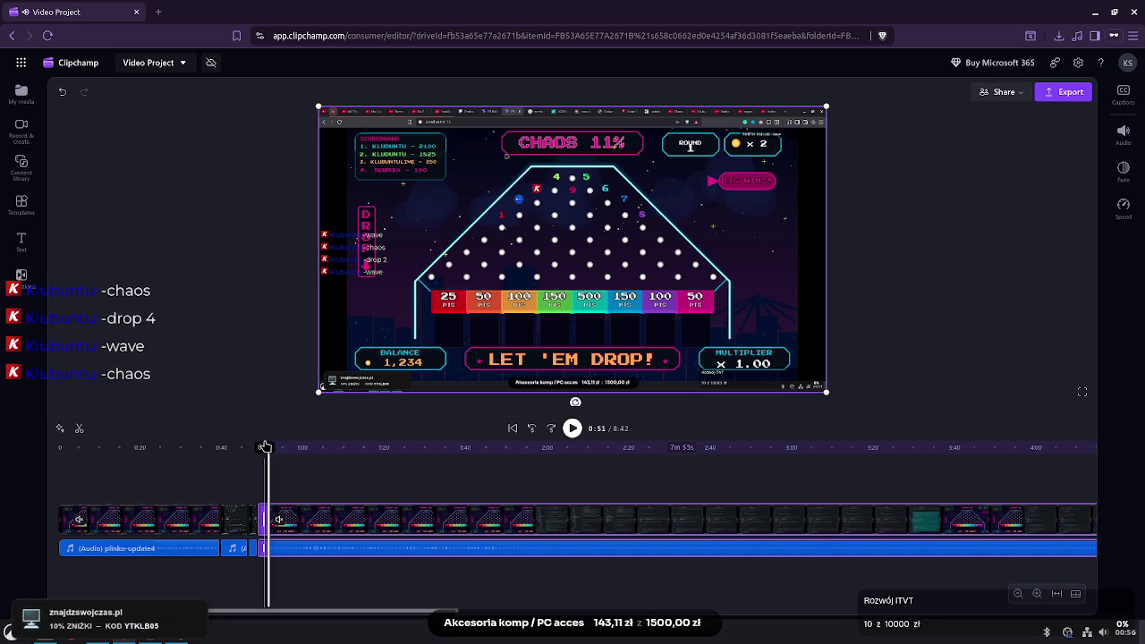
left_click_drag(265, 446, 271, 446)
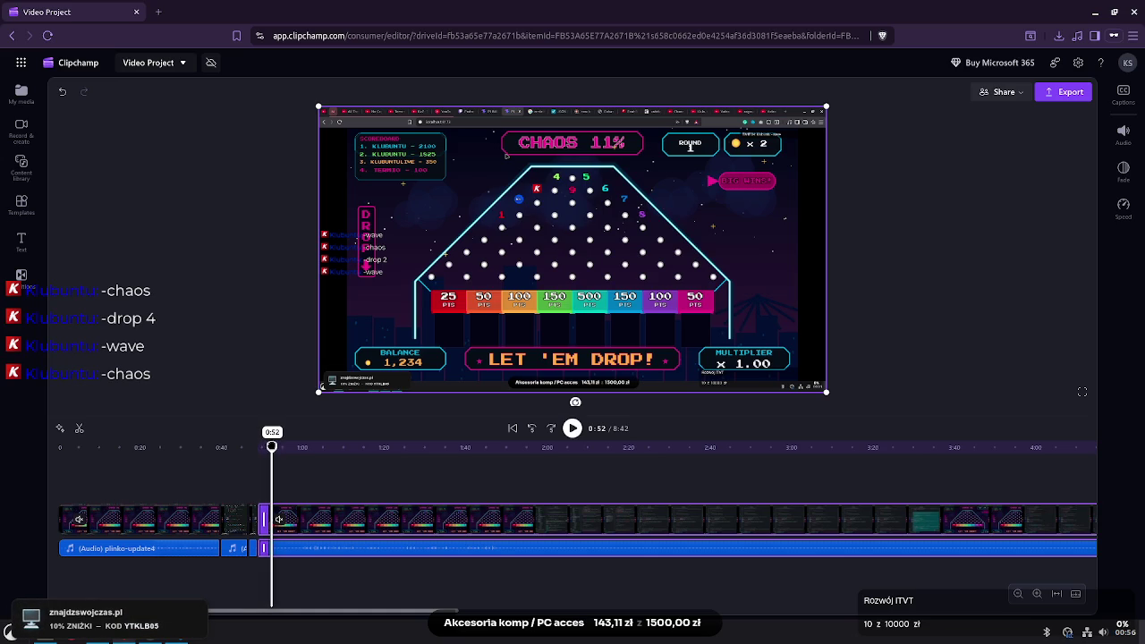
- Slide the second video clip left past the short leftover to close the gap, then review from 0:46
left_click_drag(276, 446, 273, 446)
left_click(286, 591)
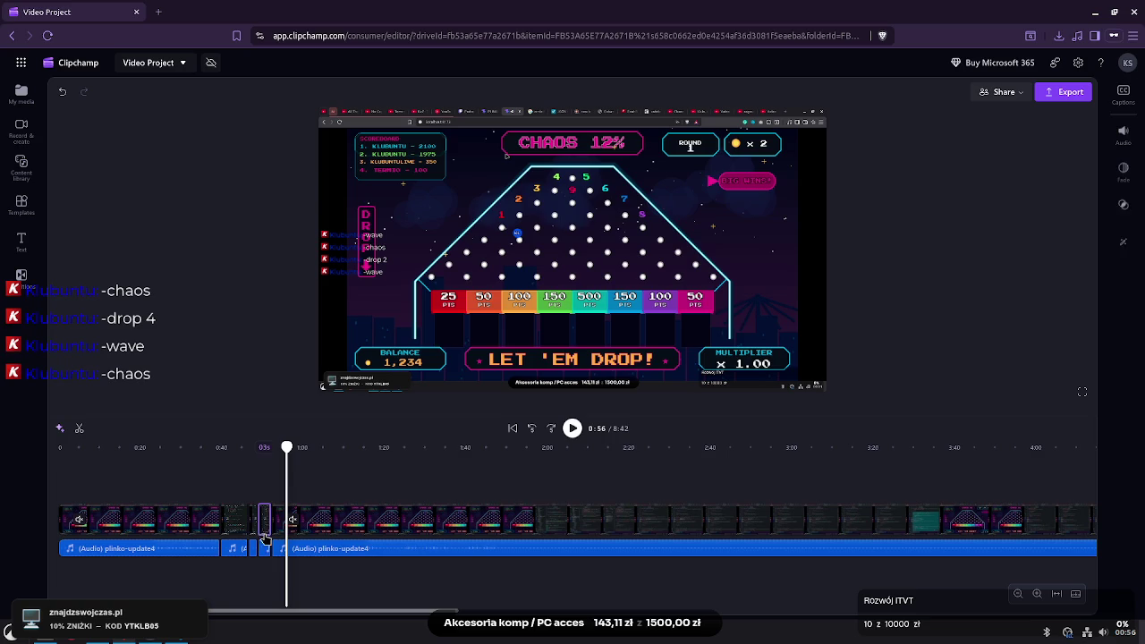
left_click(265, 551)
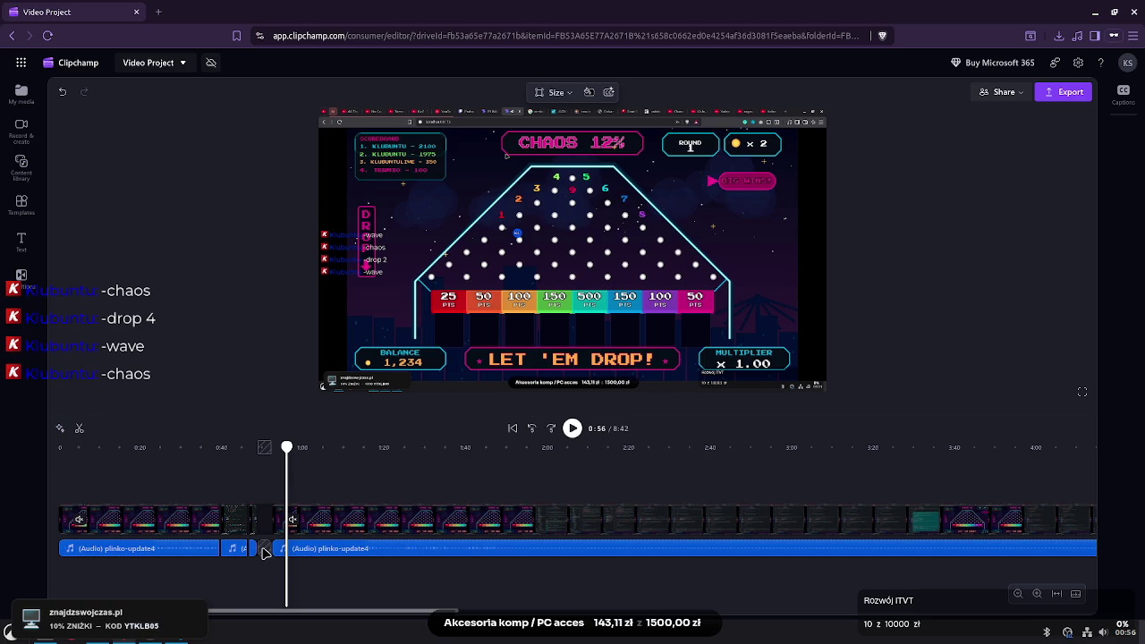
left_click_drag(337, 528, 296, 545)
left_click(248, 452)
key("space")
left_click(326, 591)
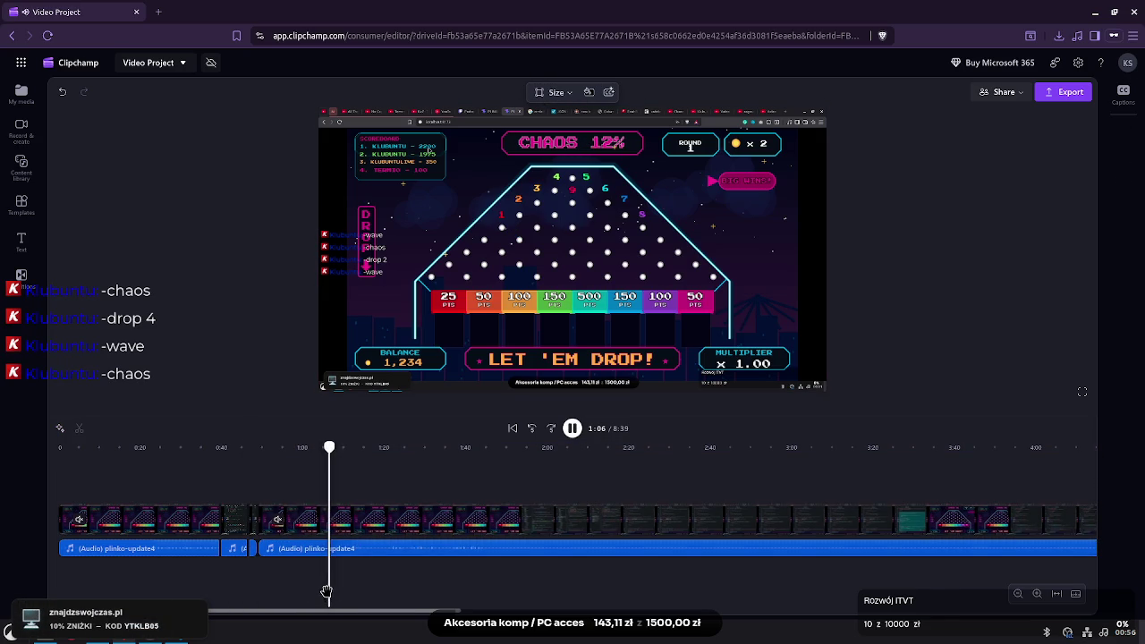
left_click(248, 448)
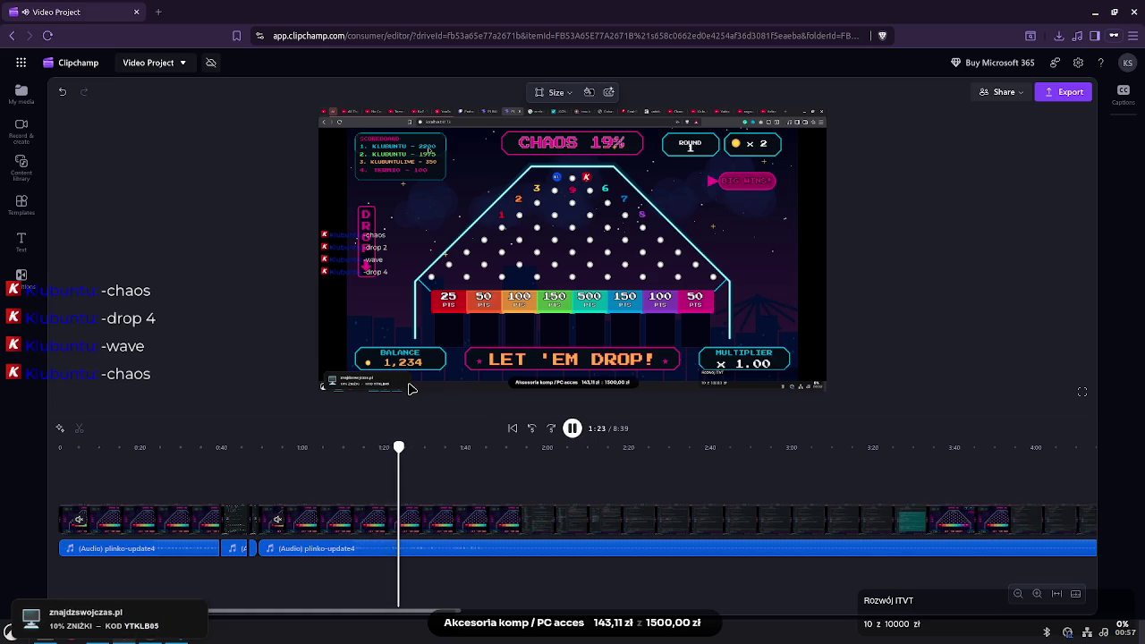
left_click(368, 450)
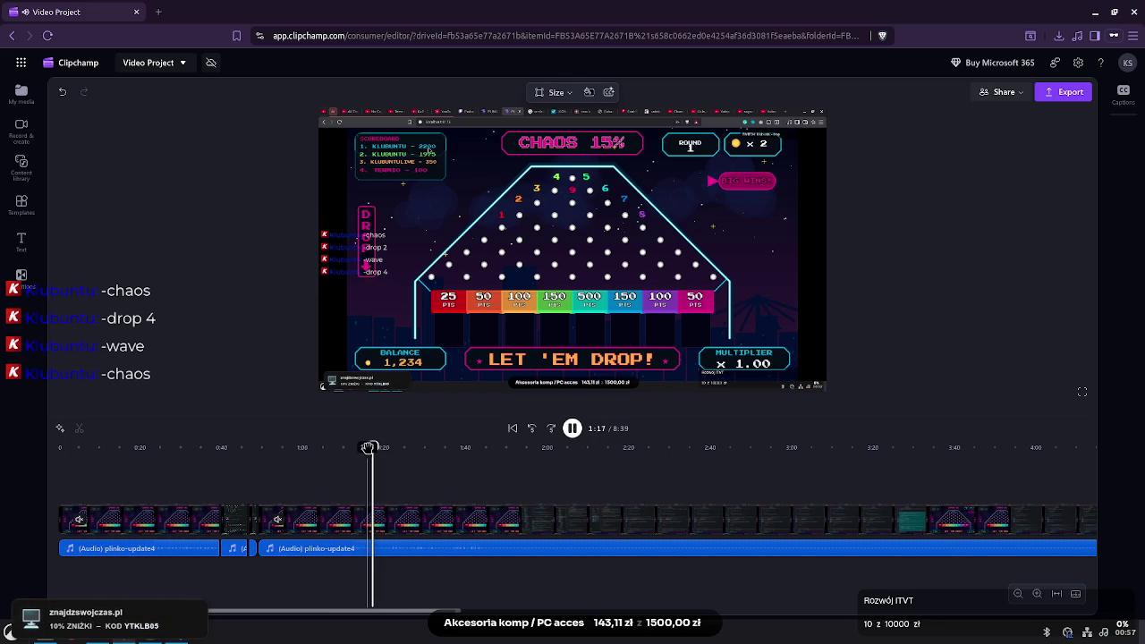
left_click_drag(368, 447, 362, 445)
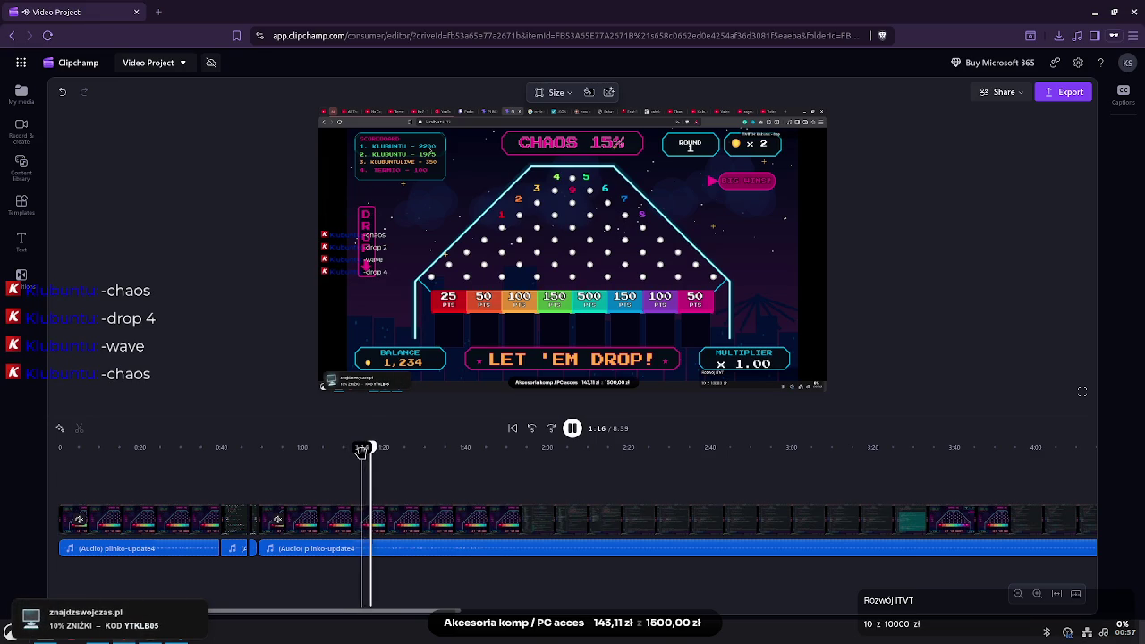
left_click(368, 510)
key("space")
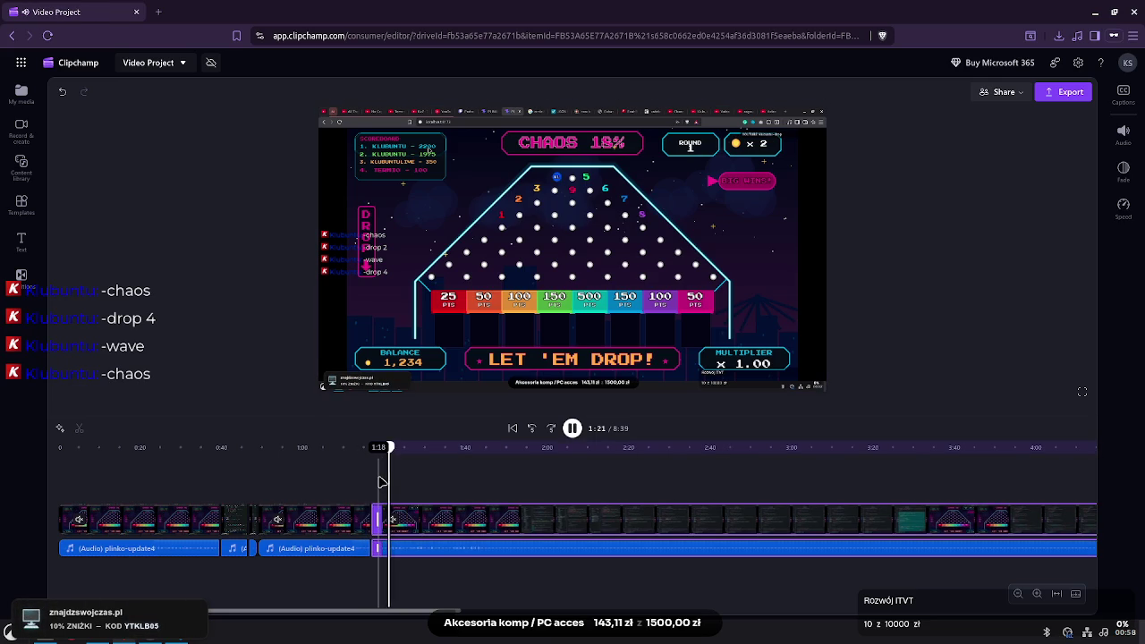
key("space")
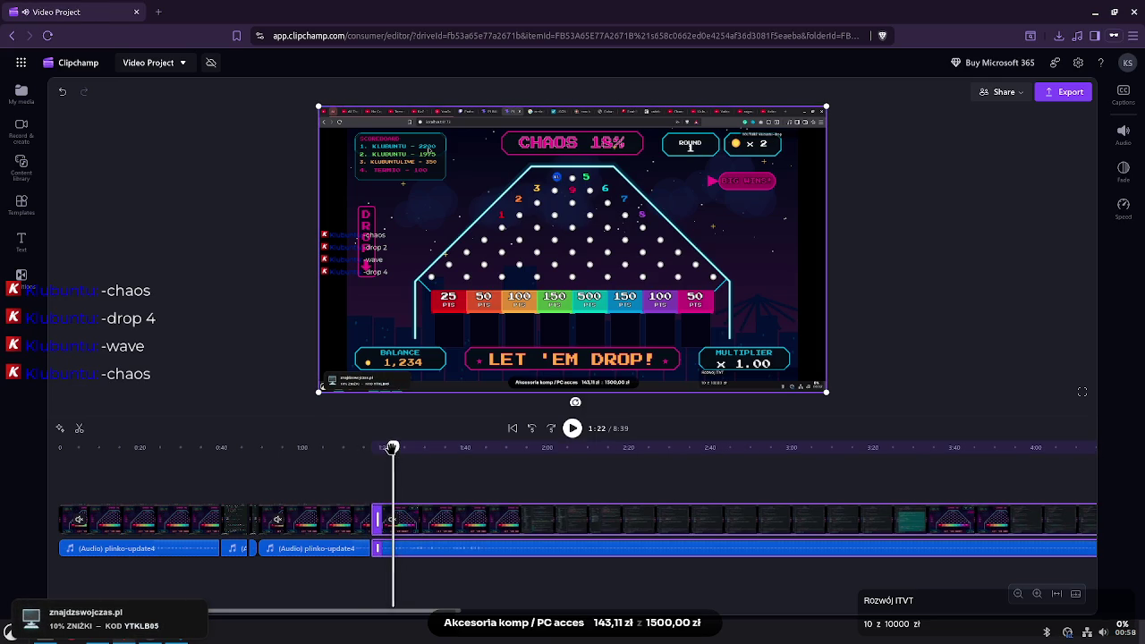
key("s")
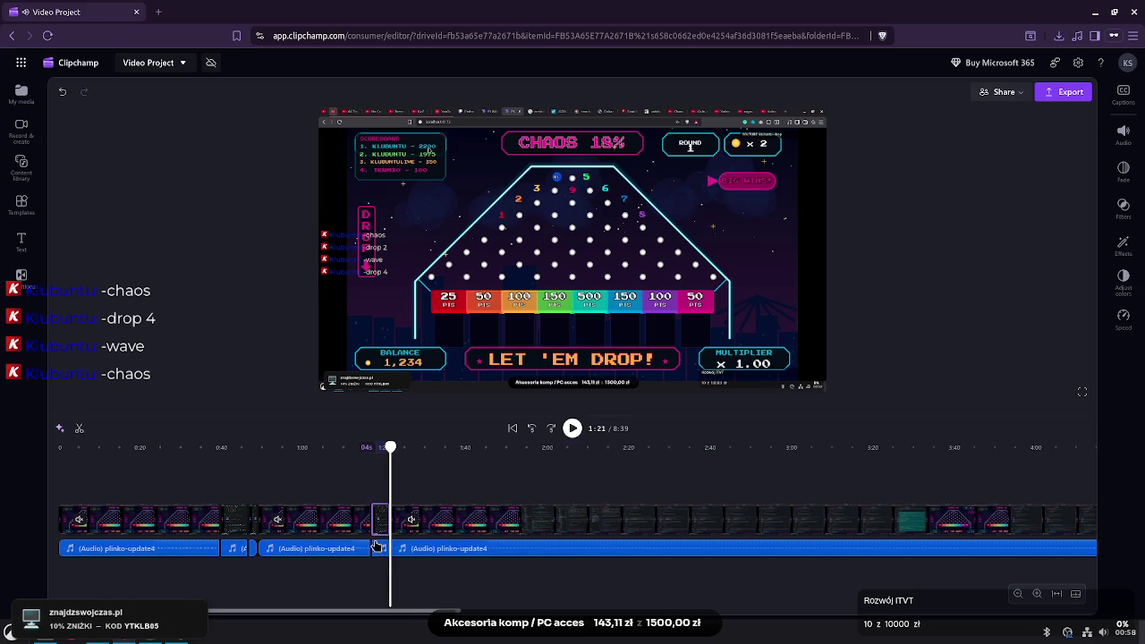
left_click(398, 545)
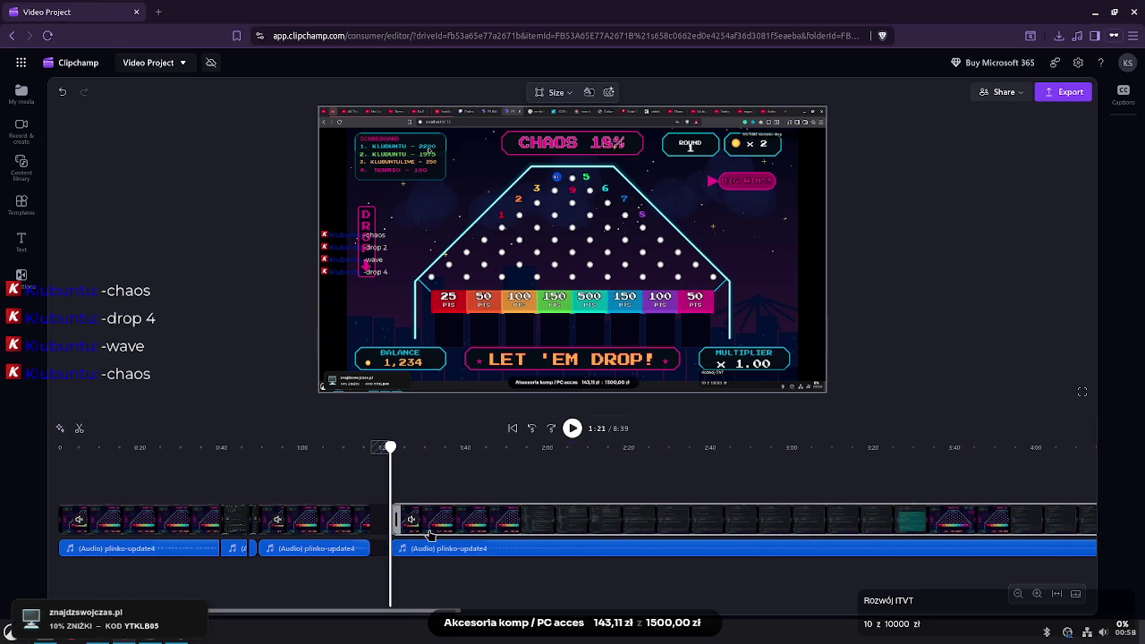
left_click_drag(450, 528, 430, 527)
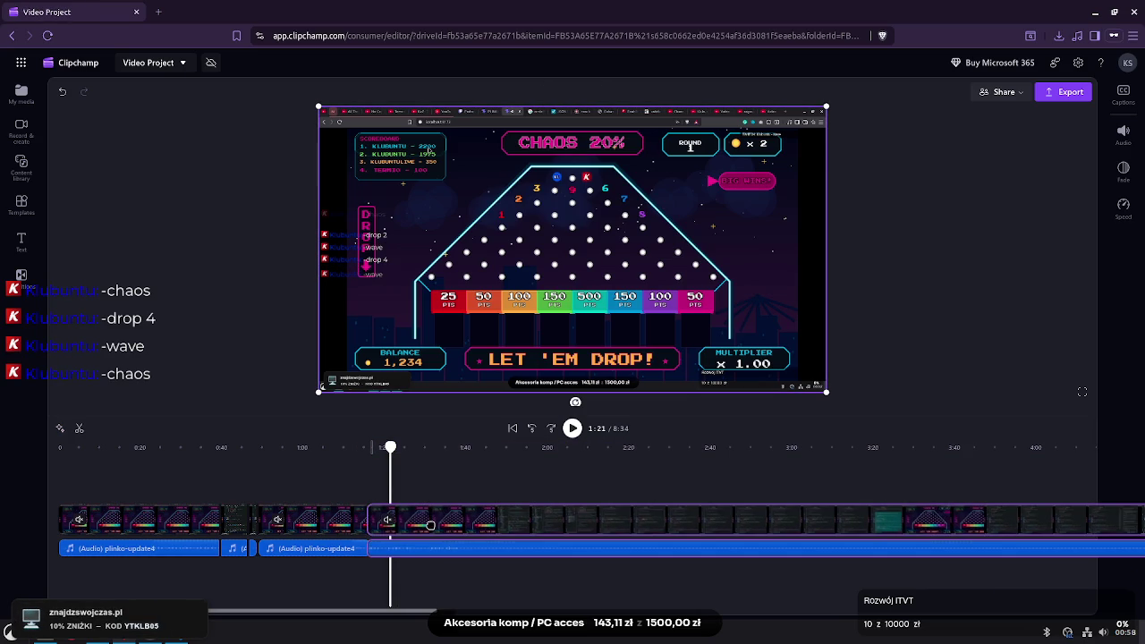
left_click(366, 461)
key("space")
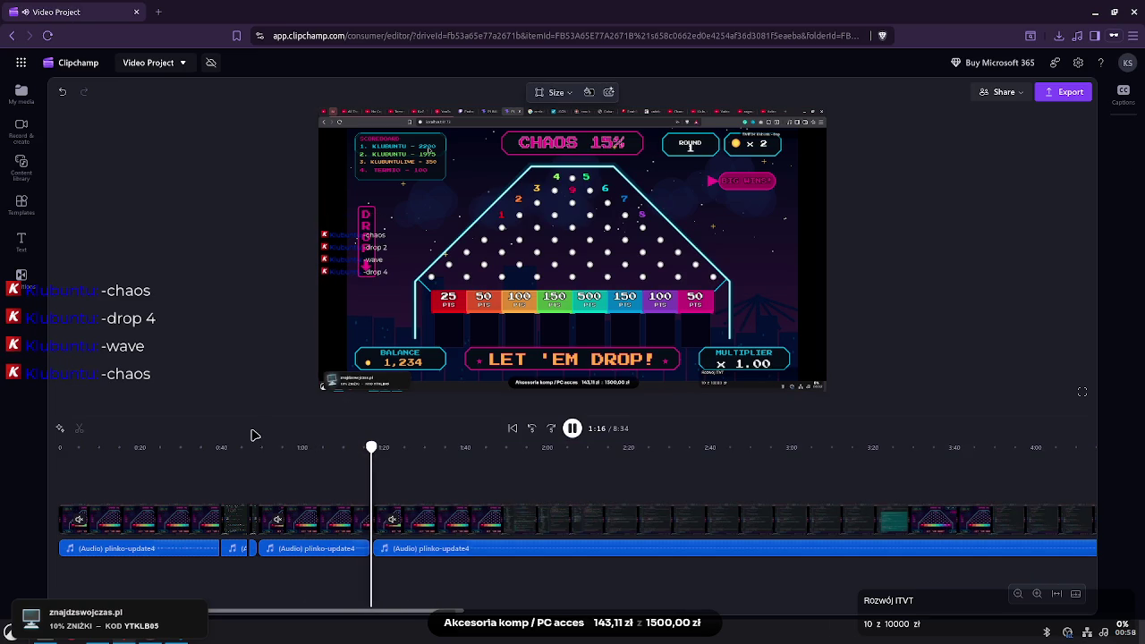
left_click(409, 515)
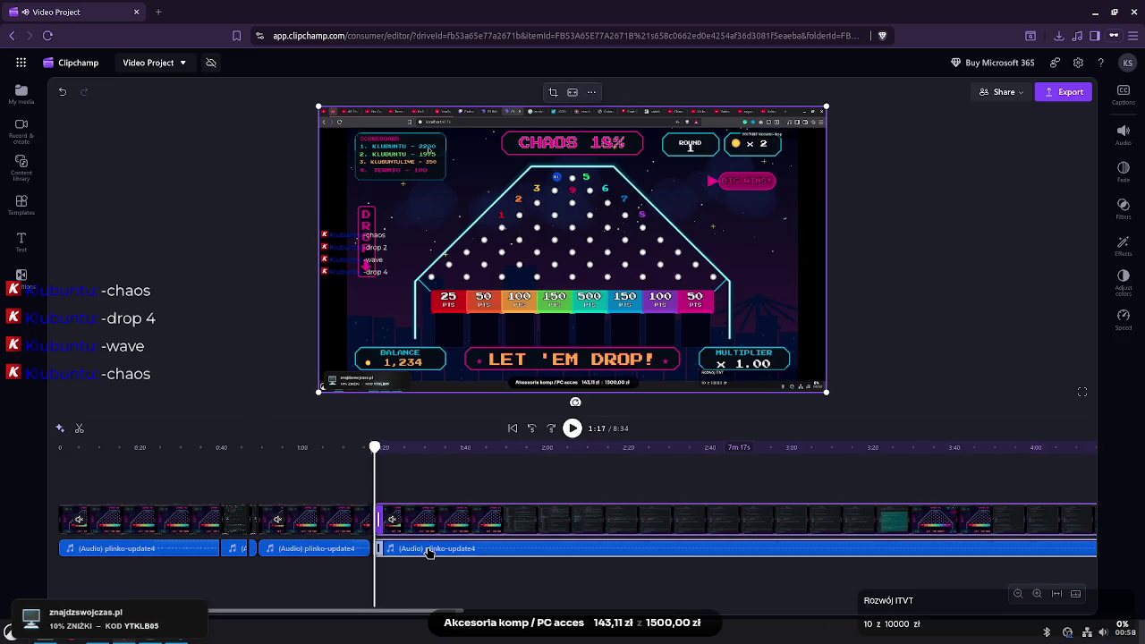
left_click(357, 448)
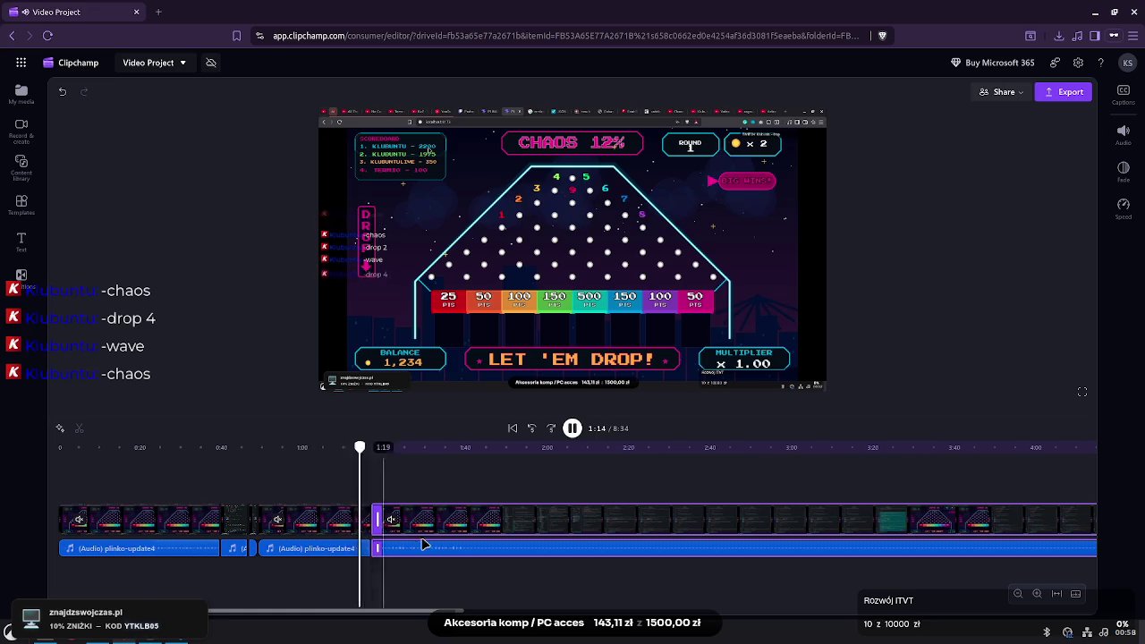
left_click(418, 577)
left_click(366, 447)
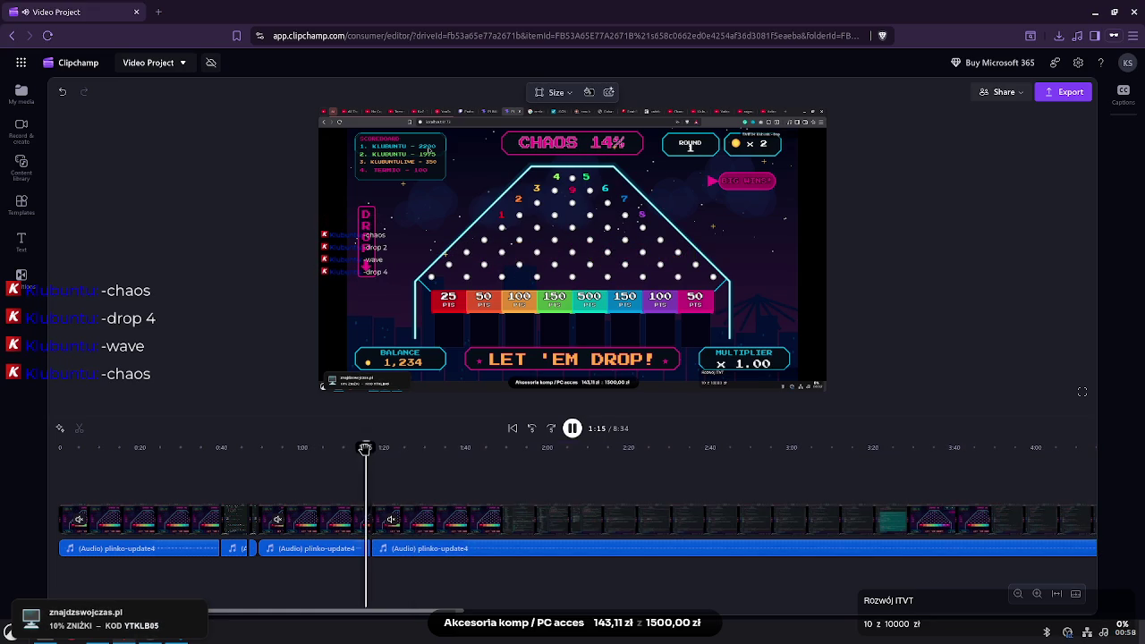
left_click(361, 447)
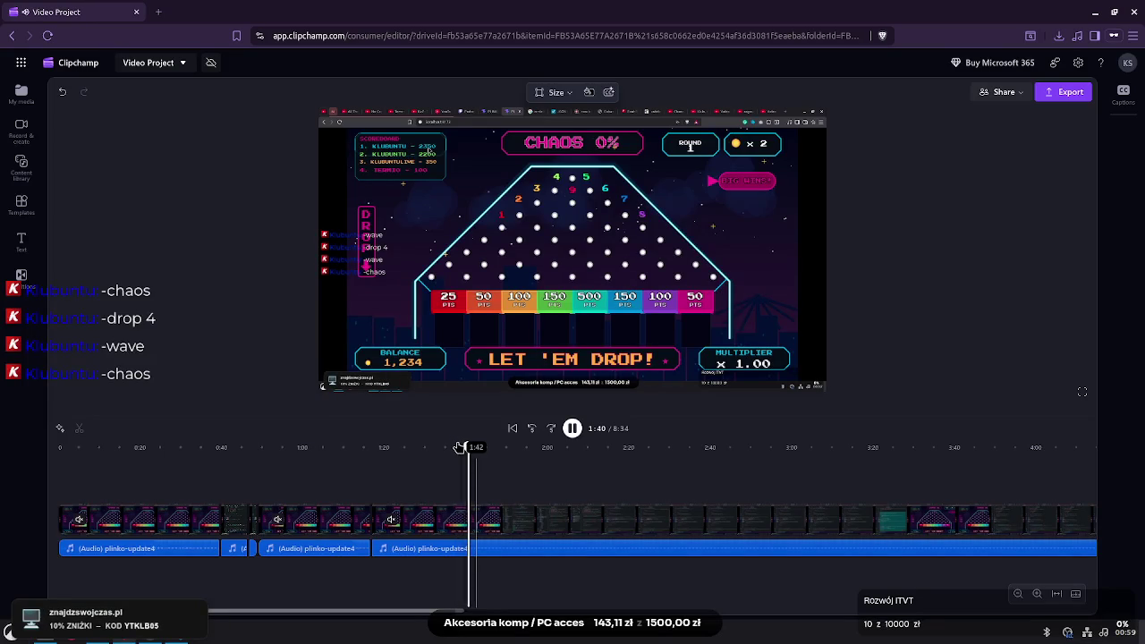
- Split the screen recording and its audio at 1:42, then scrub through to the recording's end
left_click(495, 523)
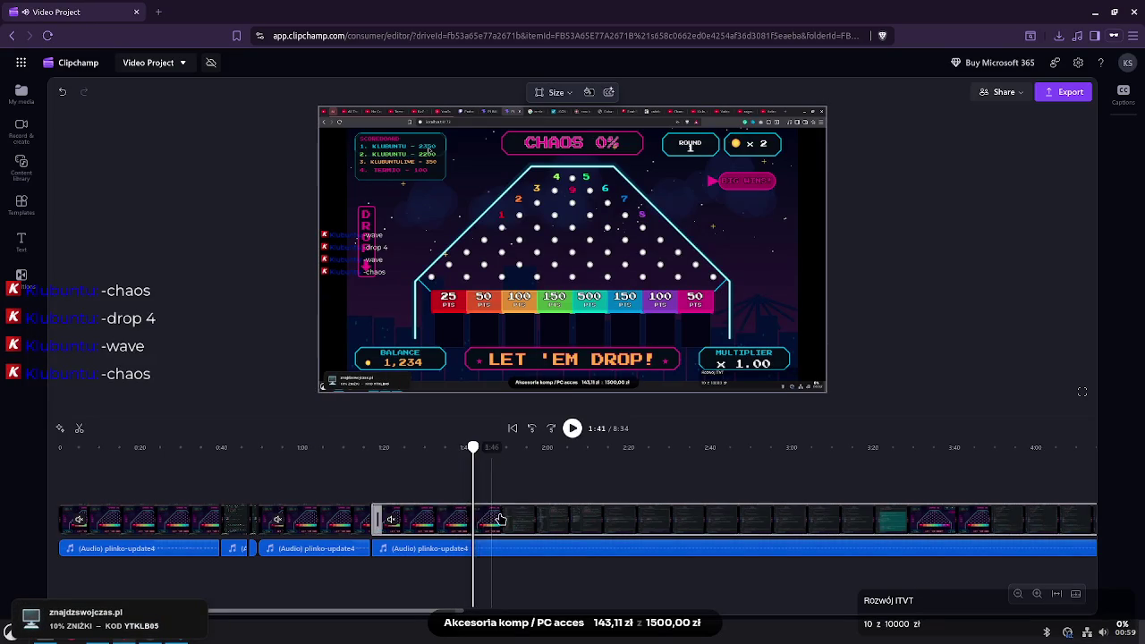
key("space")
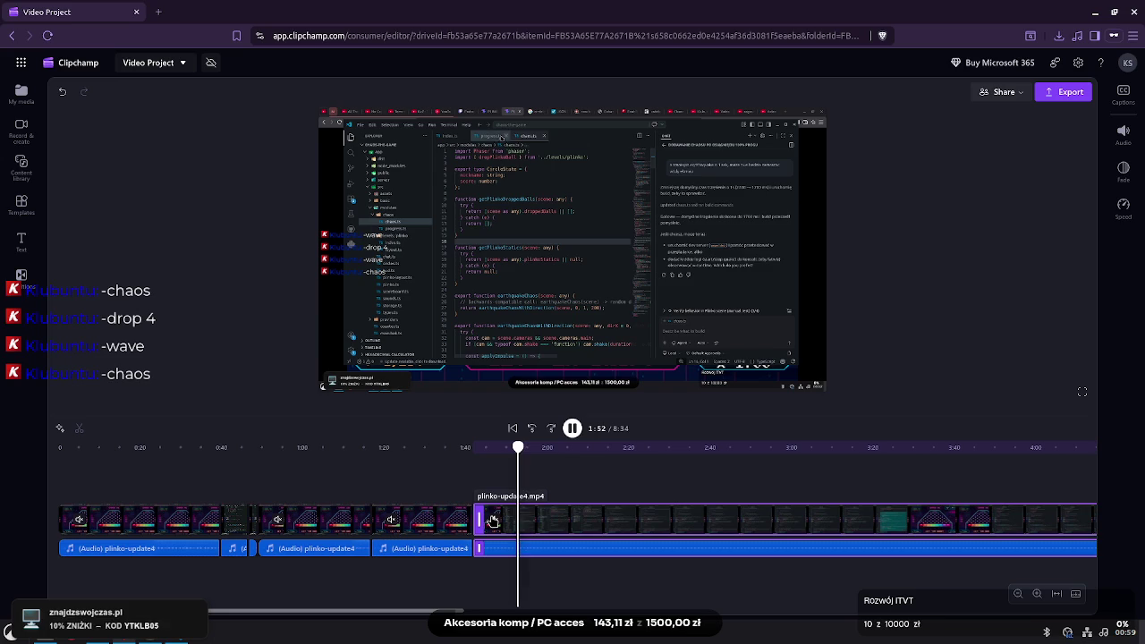
left_click_drag(524, 447, 739, 447)
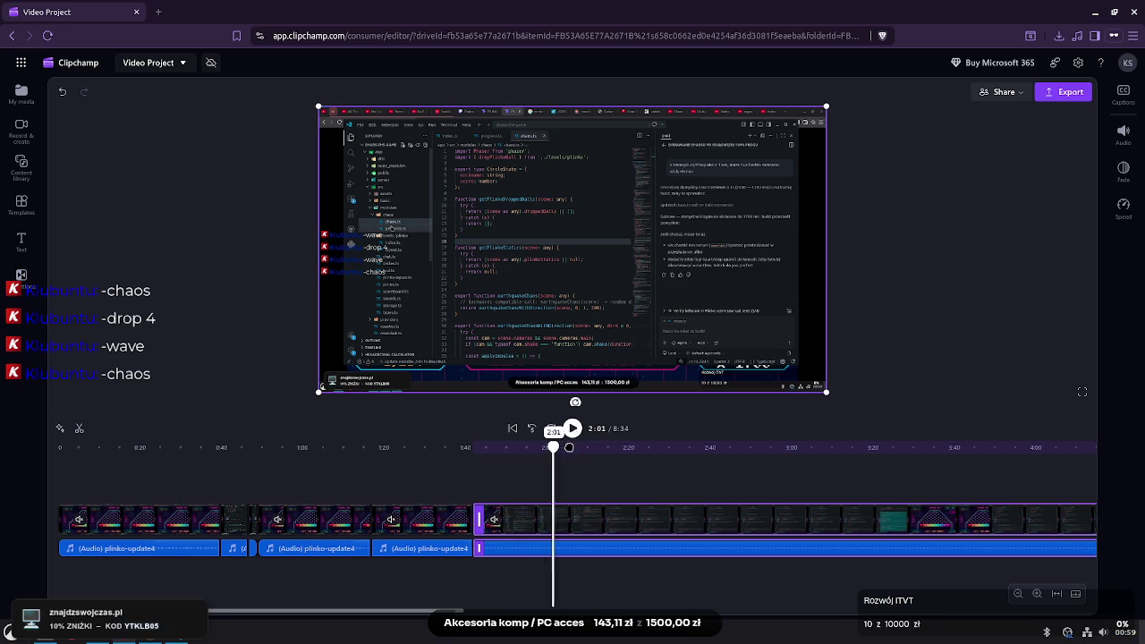
mouse_move(790, 473)
left_mouse_down()
mouse_move(1047, 478)
mouse_move(828, 461)
mouse_move(1052, 472)
left_mouse_up()
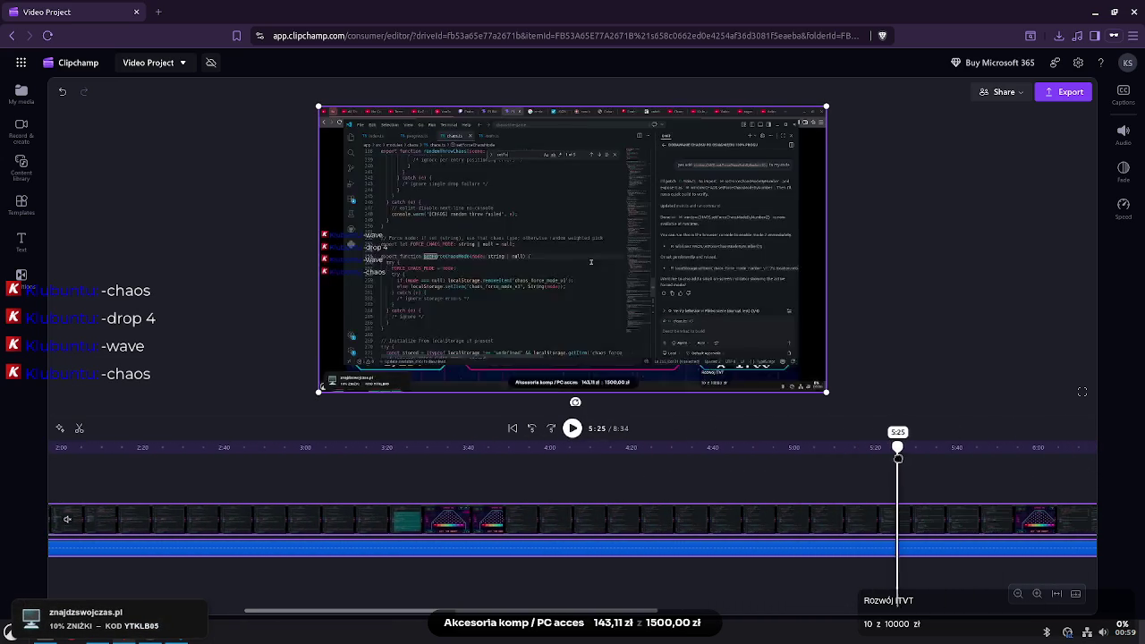
mouse_move(1052, 473)
left_mouse_down()
mouse_move(1118, 481)
mouse_move(526, 472)
mouse_move(685, 473)
mouse_move(1030, 432)
mouse_move(1086, 433)
mouse_move(1120, 475)
left_mouse_up()
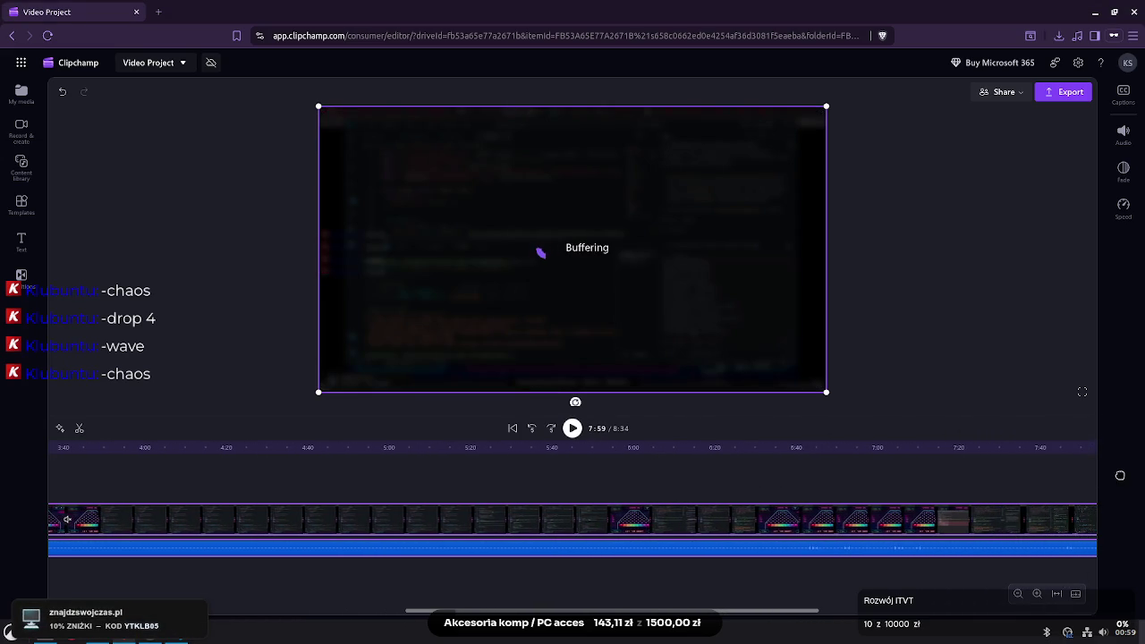
mouse_move(1119, 475)
left_mouse_down()
mouse_move(544, 463)
mouse_move(883, 466)
left_mouse_up()
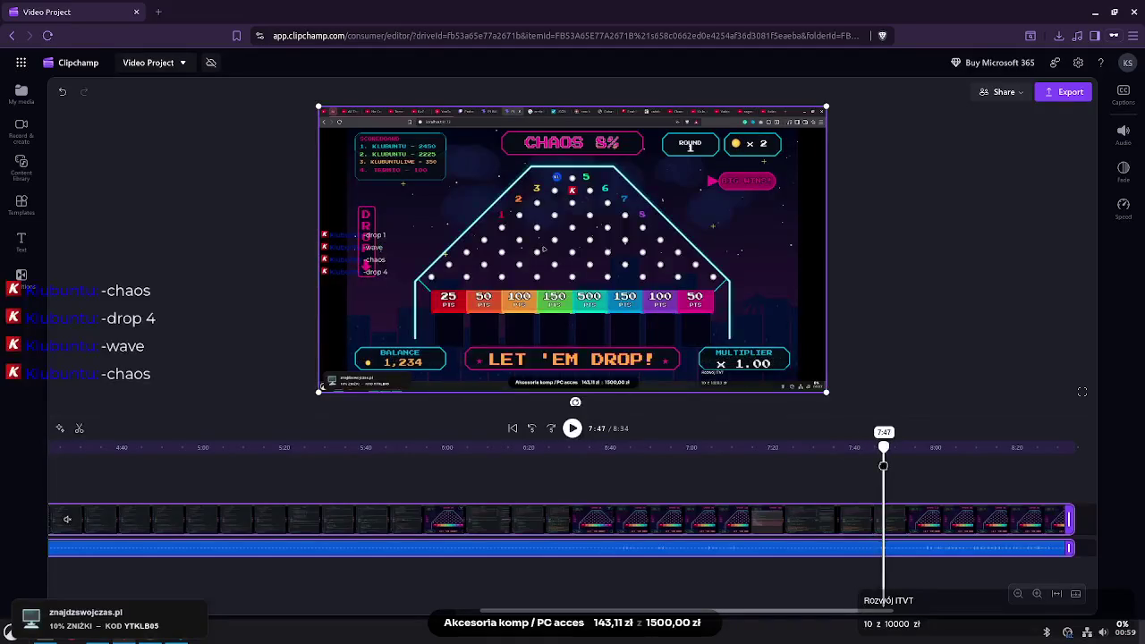
- Scrub and replay the footage between 7:39 and 7:47 to find the ending cut point
key("space")
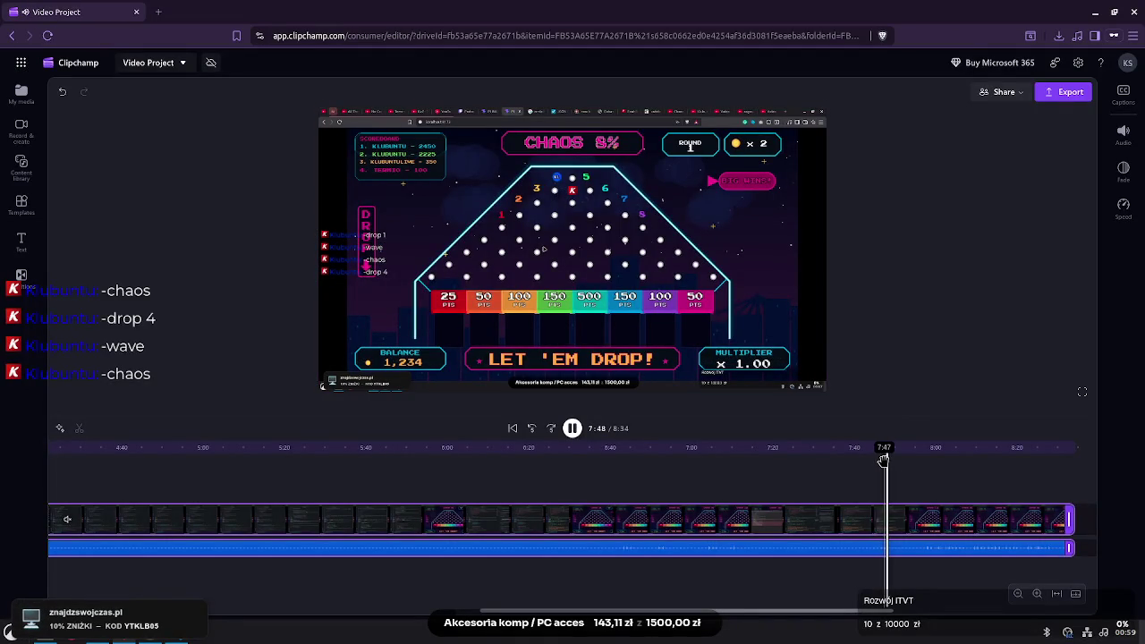
left_click_drag(884, 457, 874, 450)
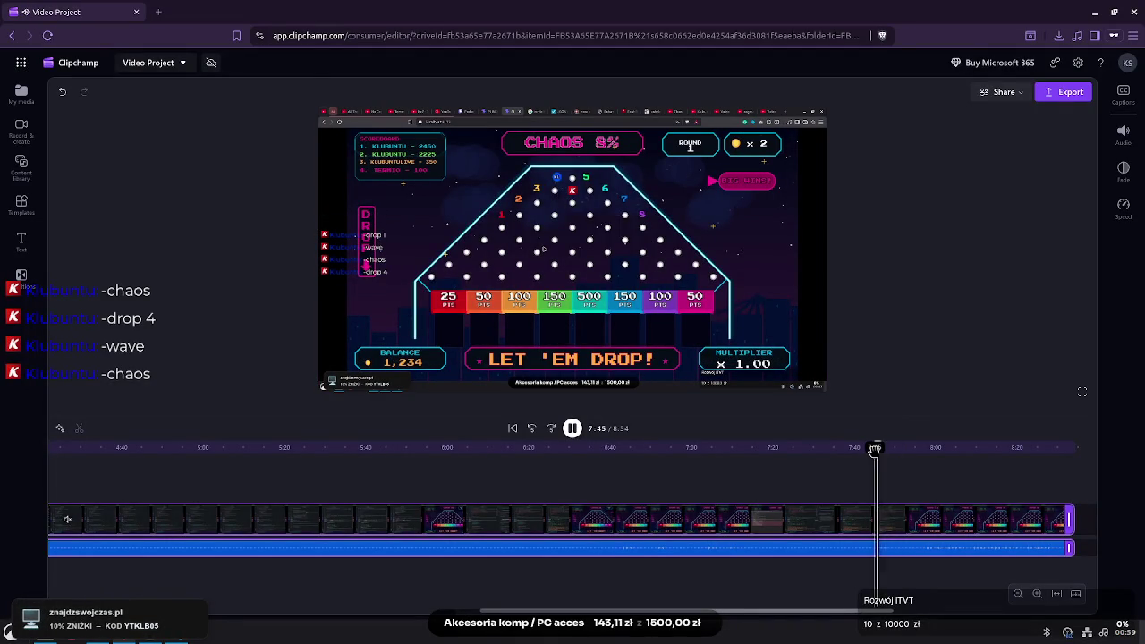
left_click_drag(876, 451, 872, 450)
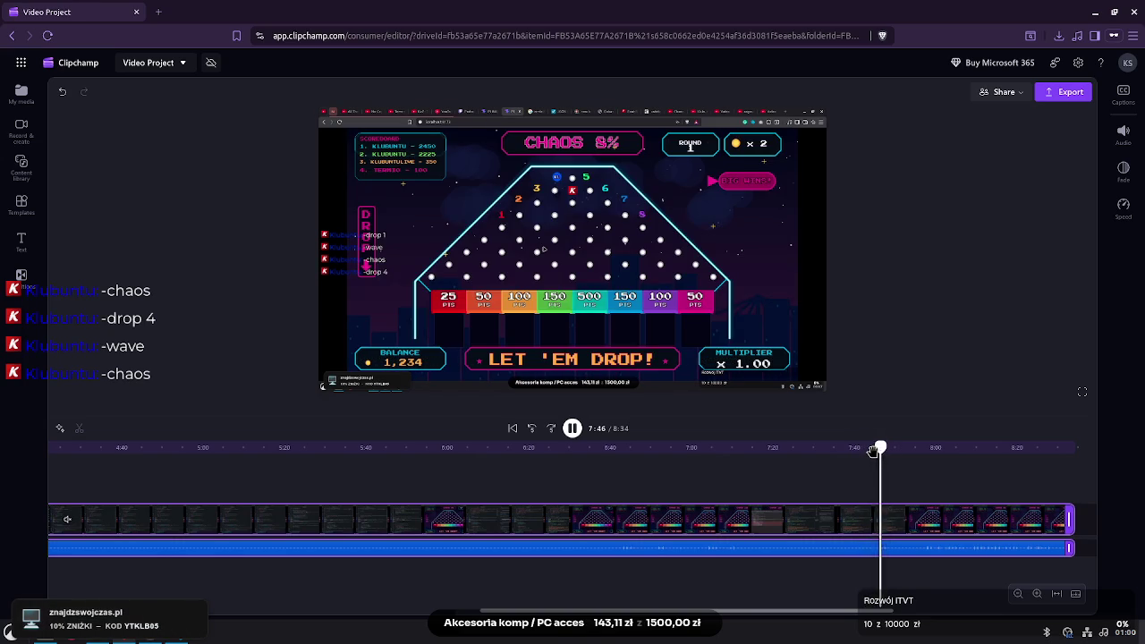
left_click(873, 449)
left_click(874, 449)
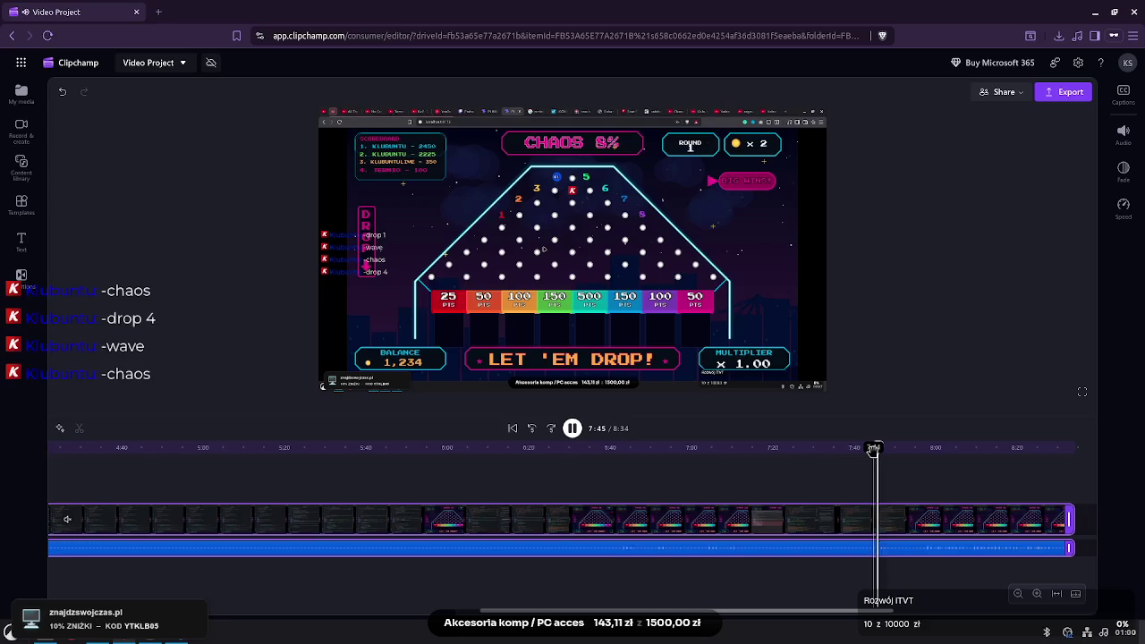
key("space")
left_click_drag(877, 448, 852, 452)
key("space")
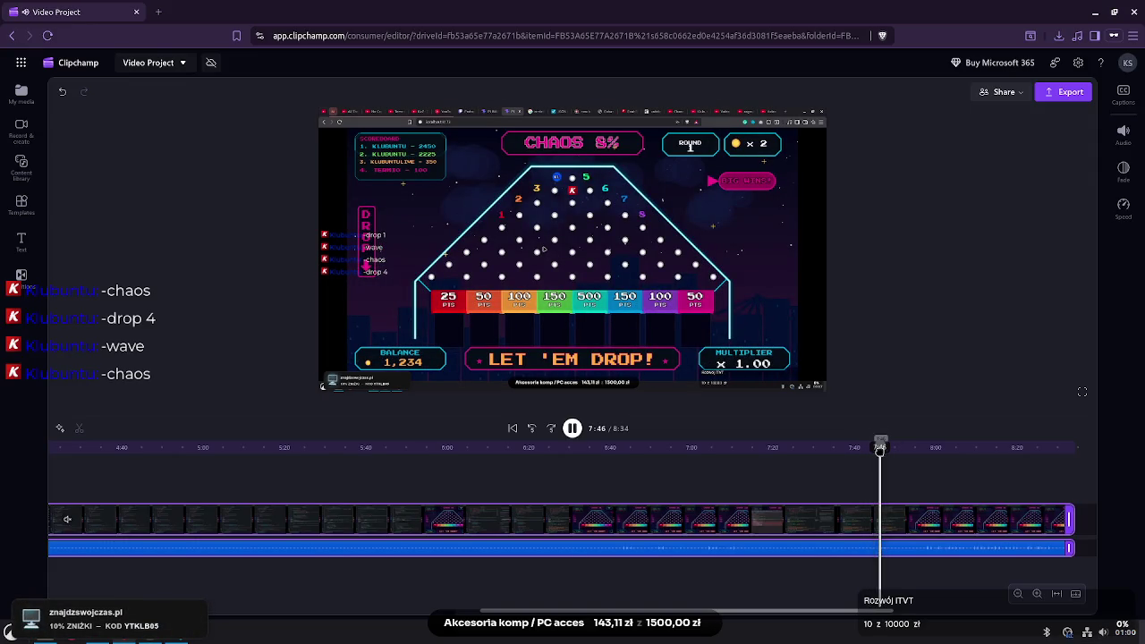
- Split the video and audio at 7:44, then return to about 1:39
key("space")
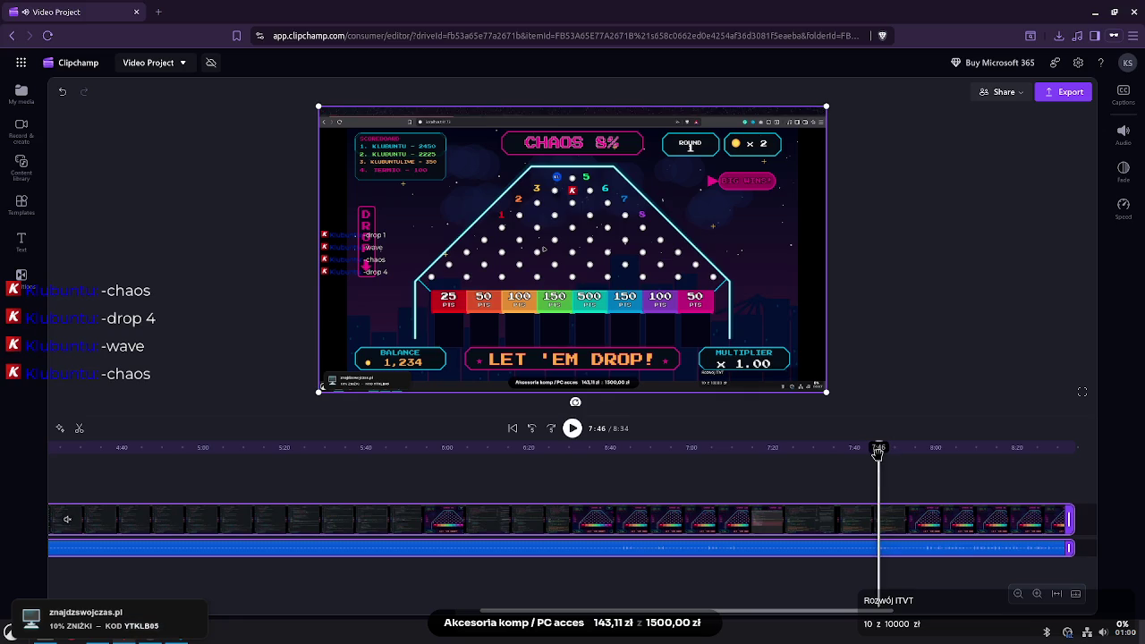
key("s")
key("space")
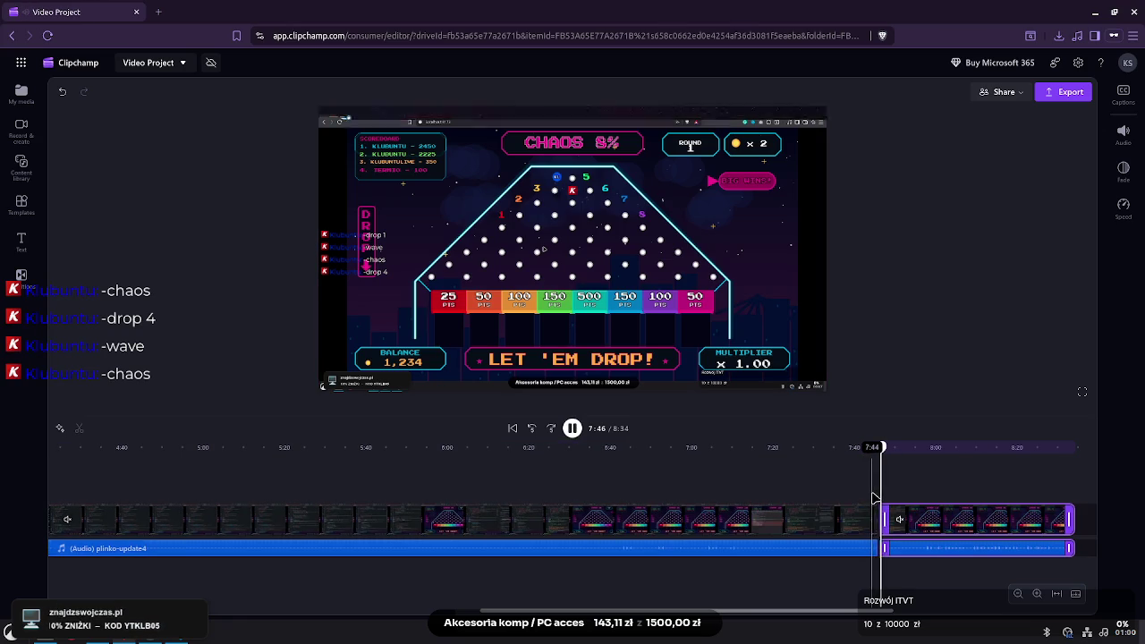
key("space")
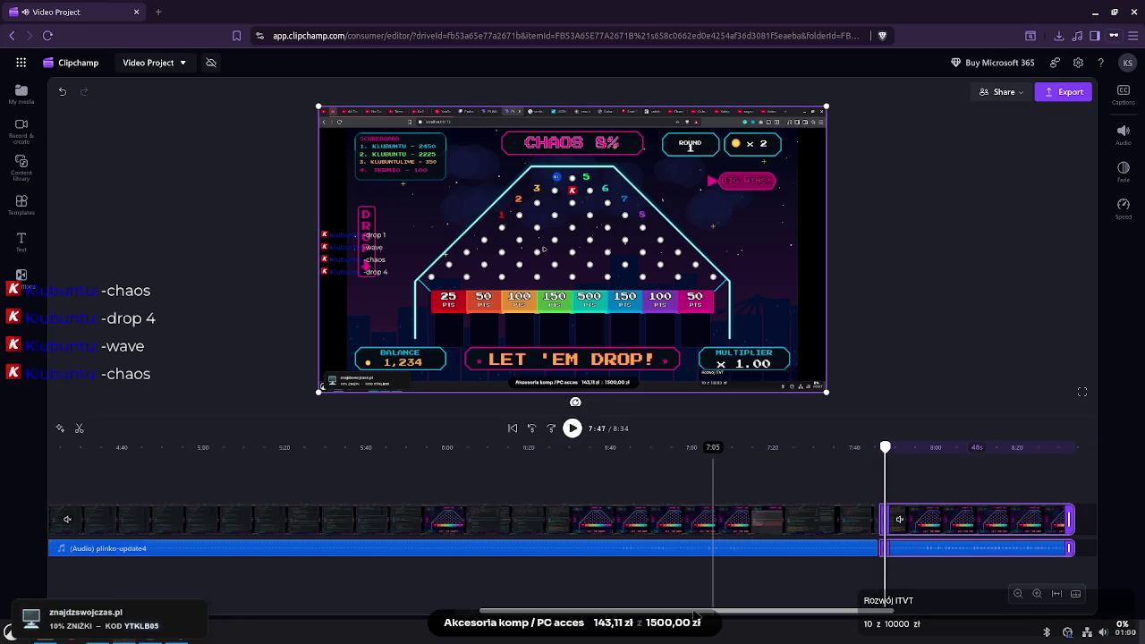
left_click_drag(731, 609, 275, 606)
left_click(462, 449)
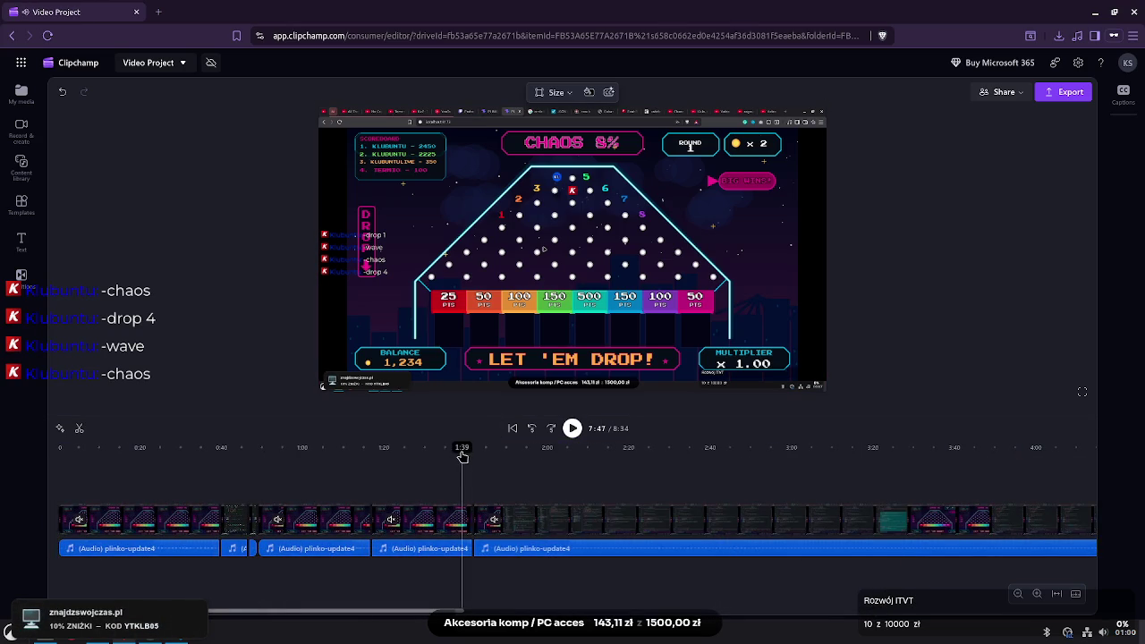
left_click_drag(468, 447, 472, 448)
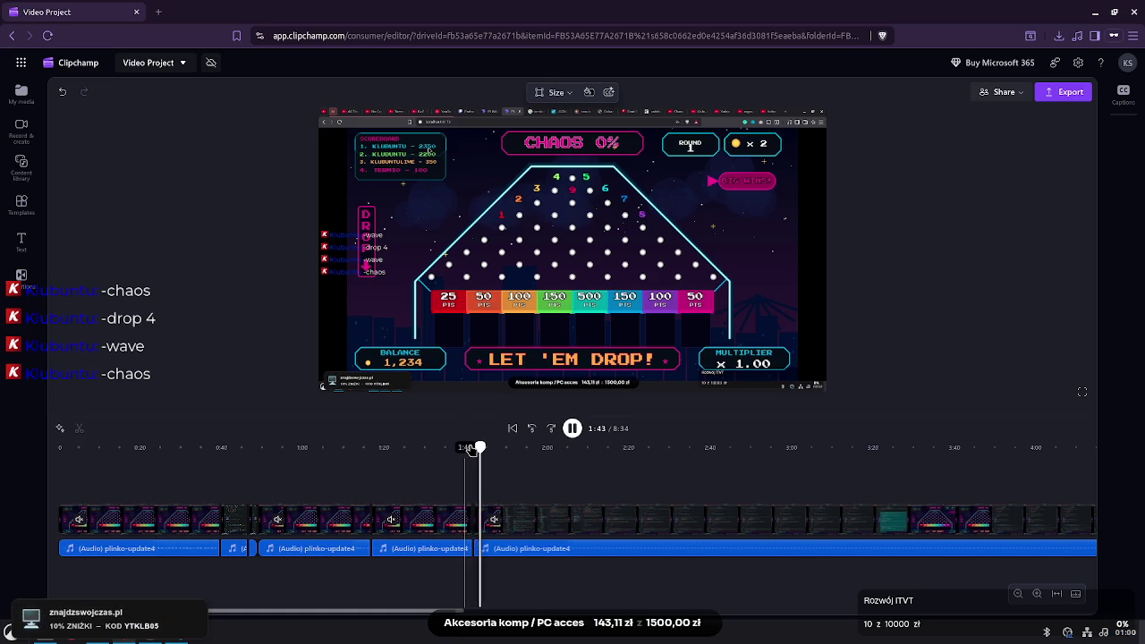
left_click(920, 459)
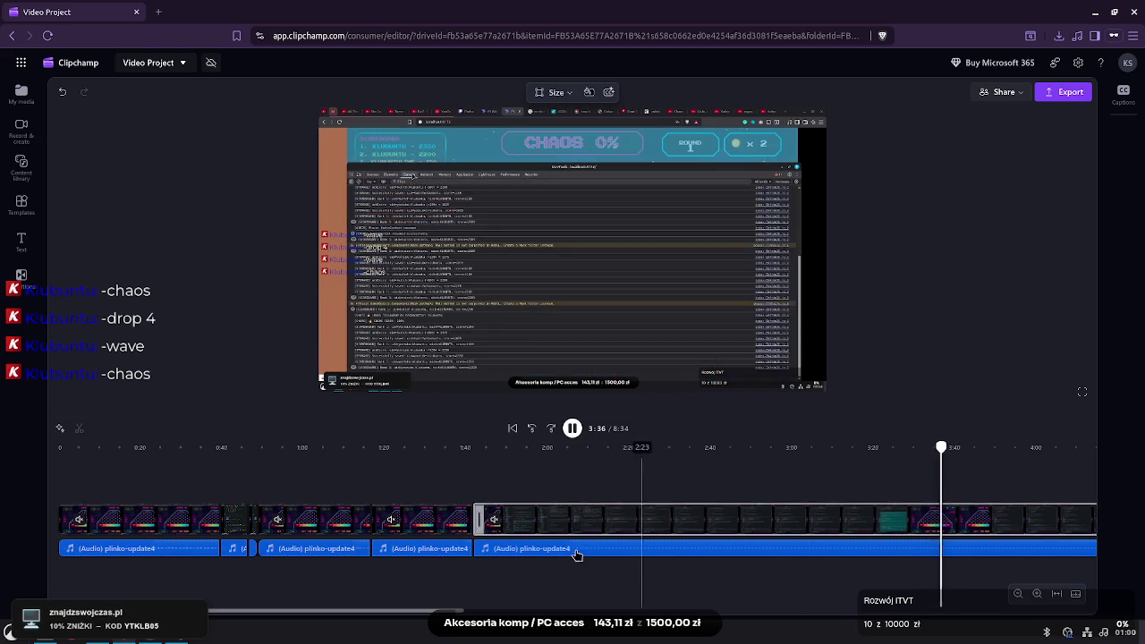
left_click_drag(455, 612, 626, 611)
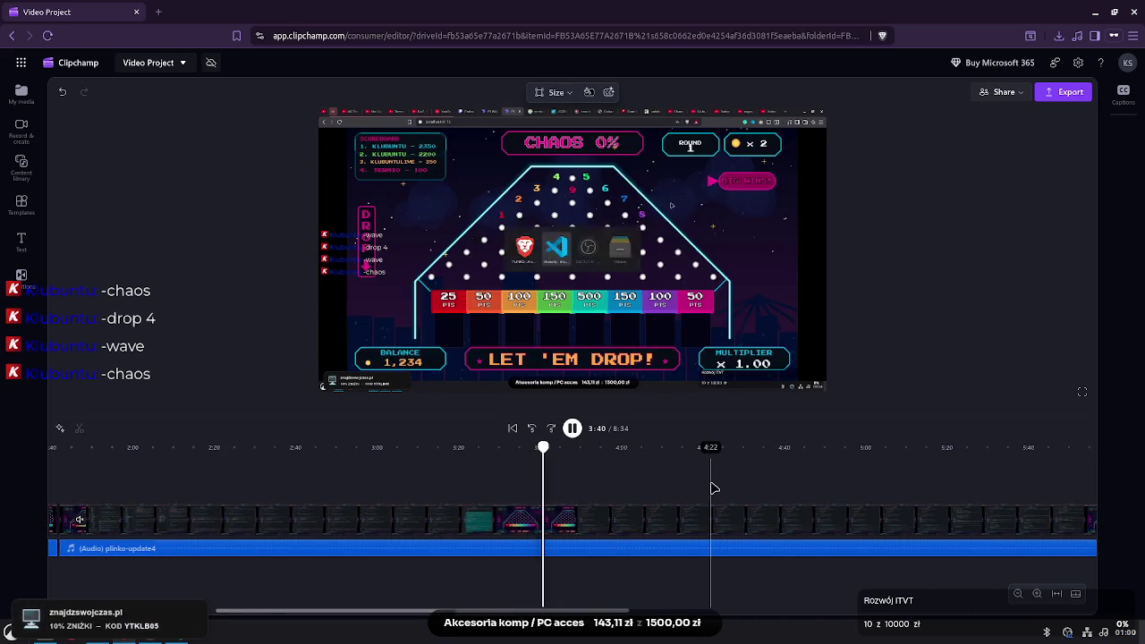
left_click(714, 449)
left_click(848, 449)
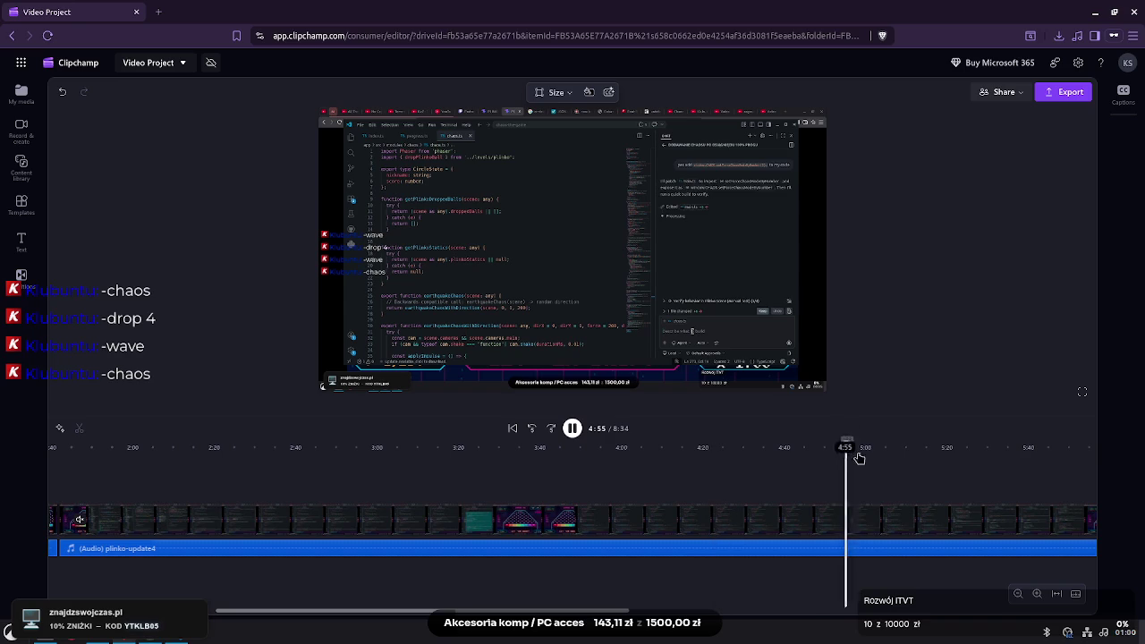
left_click(921, 456)
left_click_drag(625, 611, 748, 611)
left_click(763, 450)
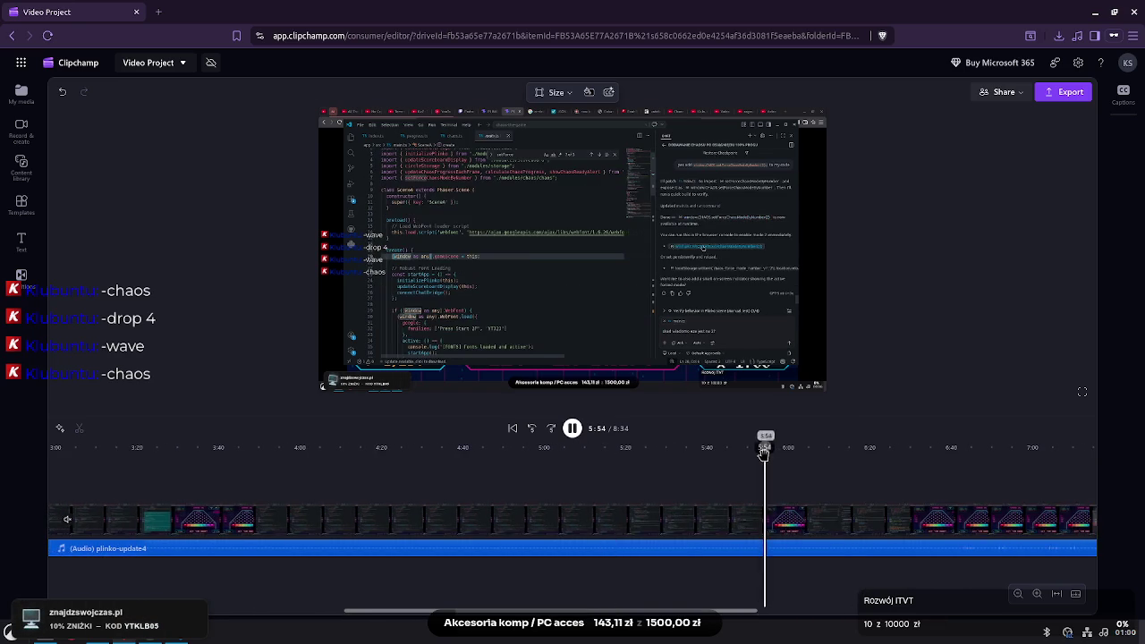
left_click_drag(775, 452, 952, 452)
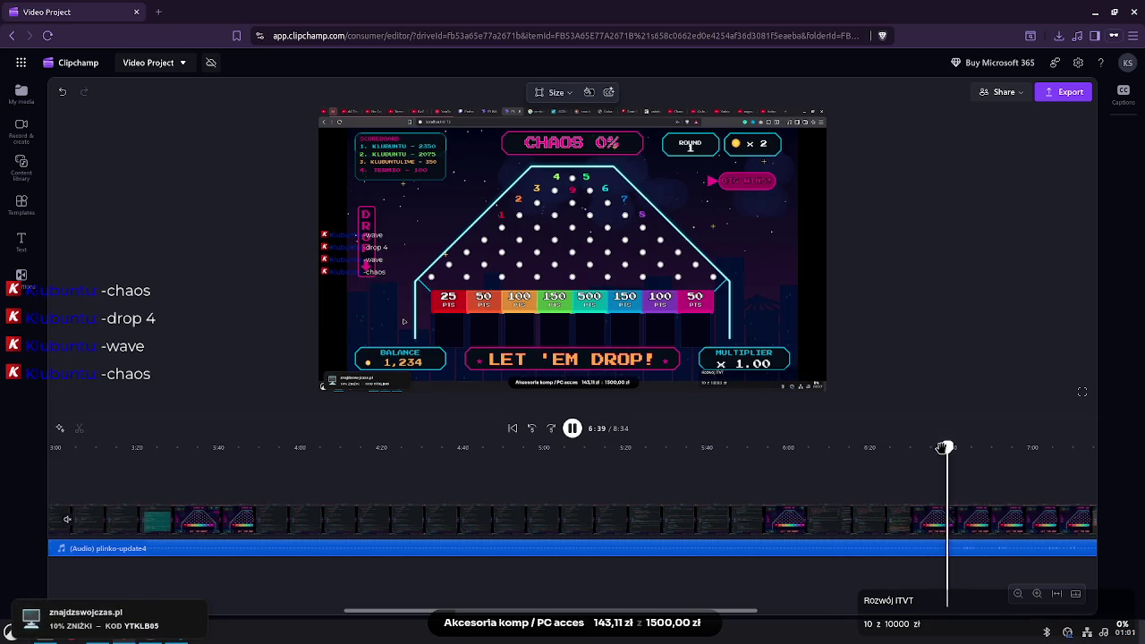
scroll(885, 500, "right", 1)
scroll(823, 546, "right", 2)
scroll(784, 576, "right", 1)
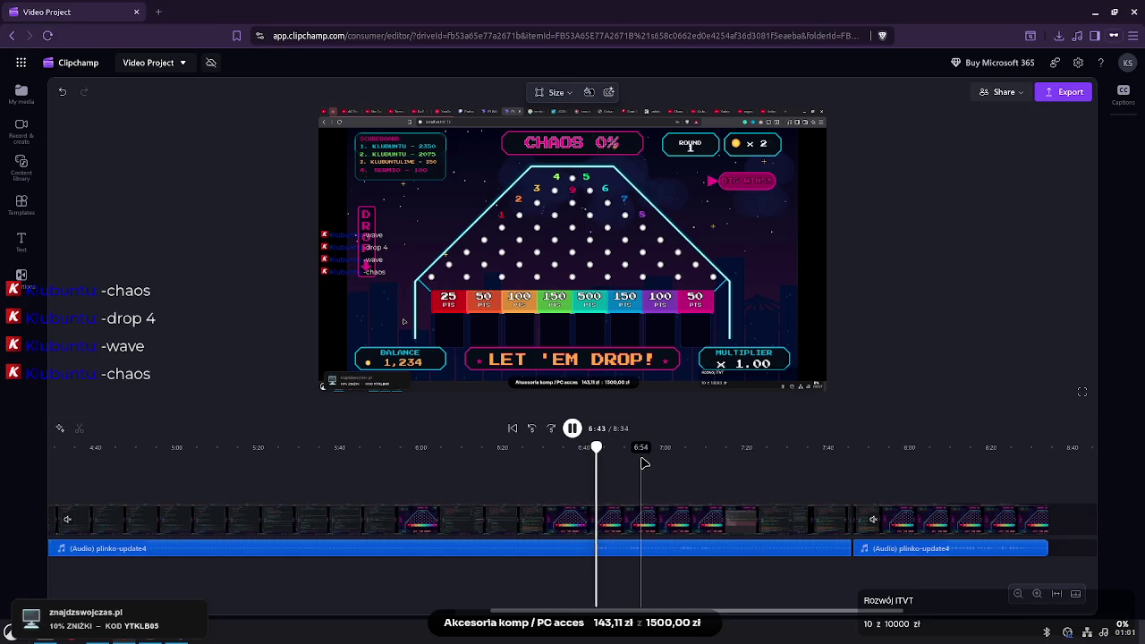
left_click(582, 449)
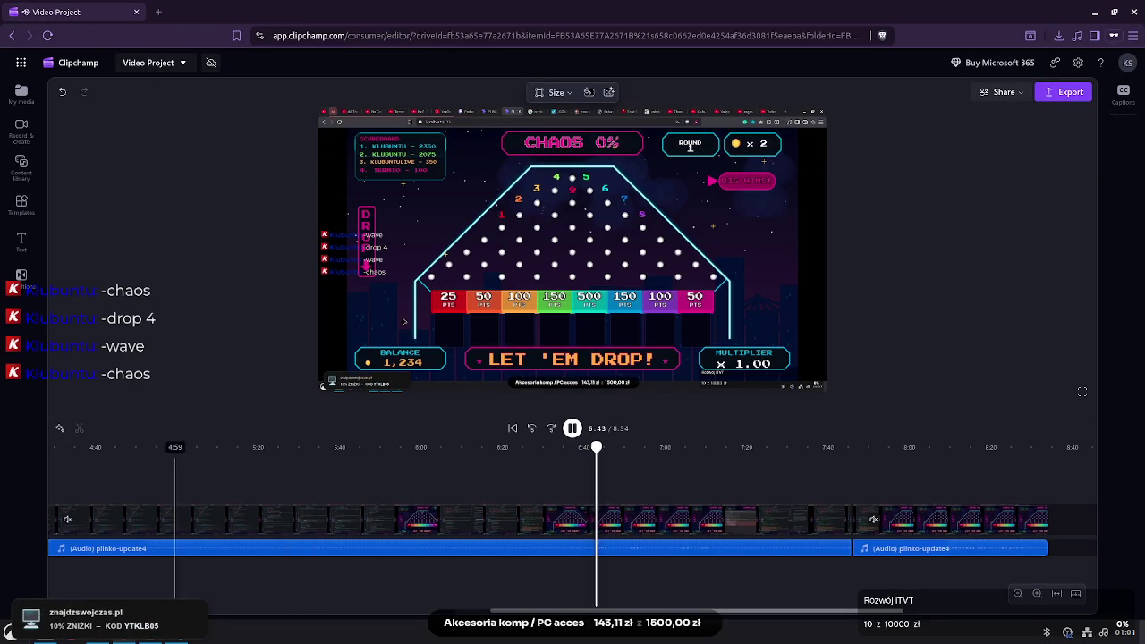
key("alt+Tab")
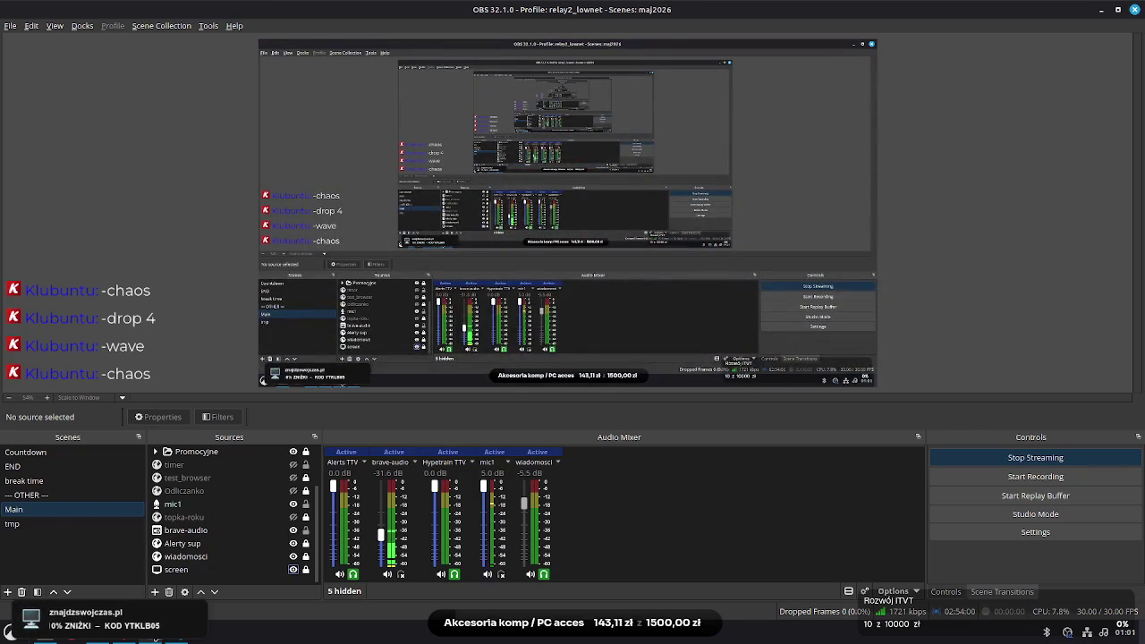
key("alt+Tab")
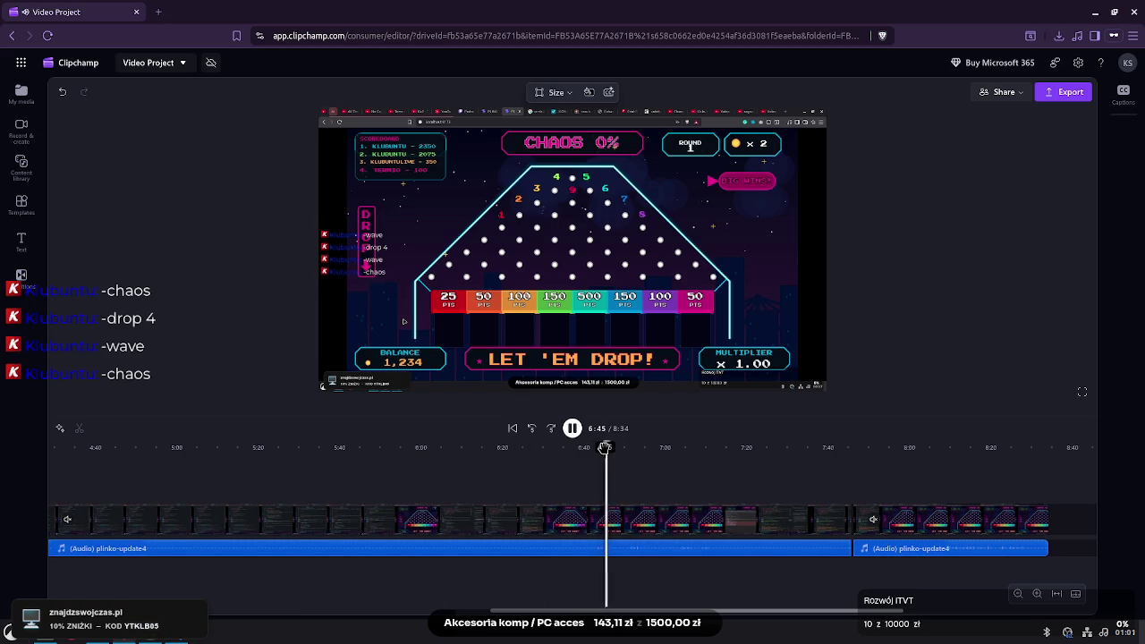
- Split the recording at 6:42 and select the part before the split
left_click_drag(604, 447, 596, 447)
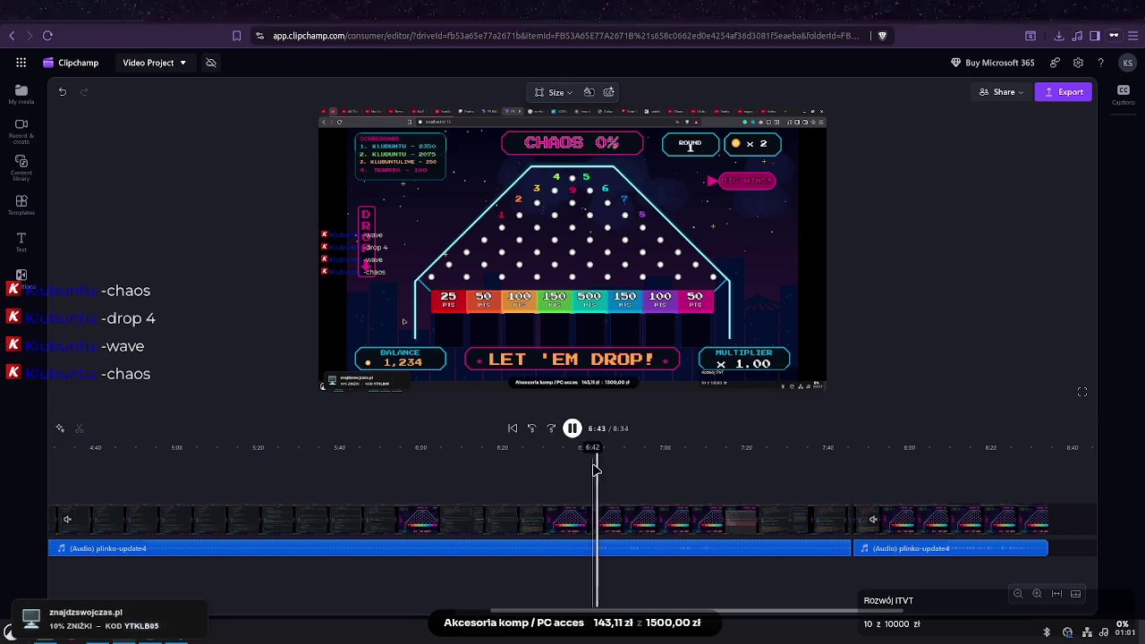
key("space")
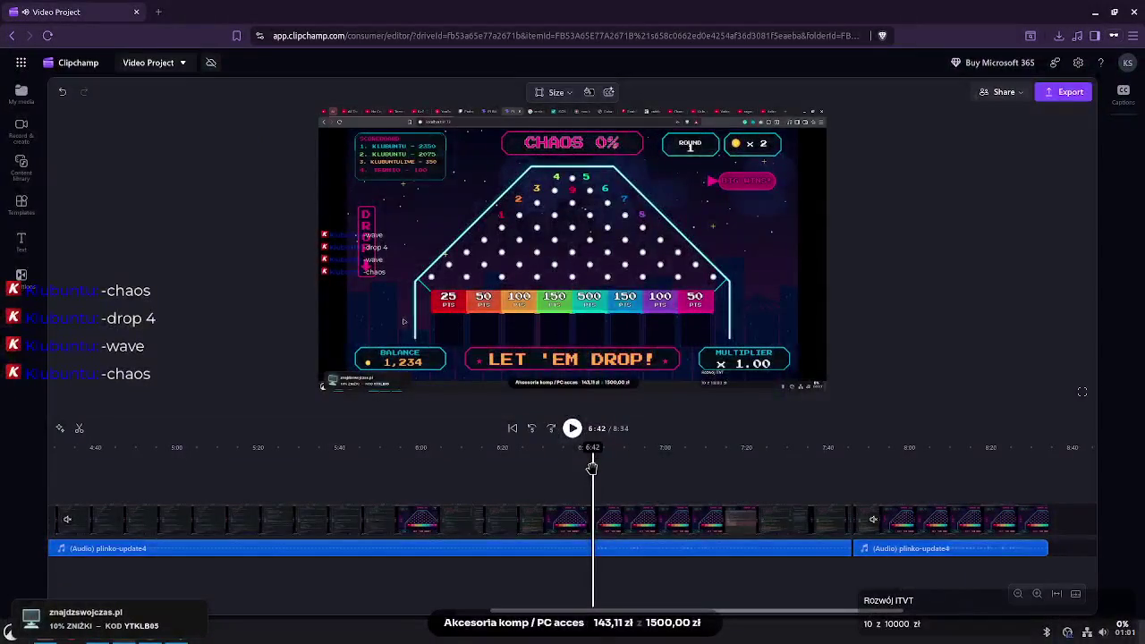
left_click(603, 521)
left_click(533, 525)
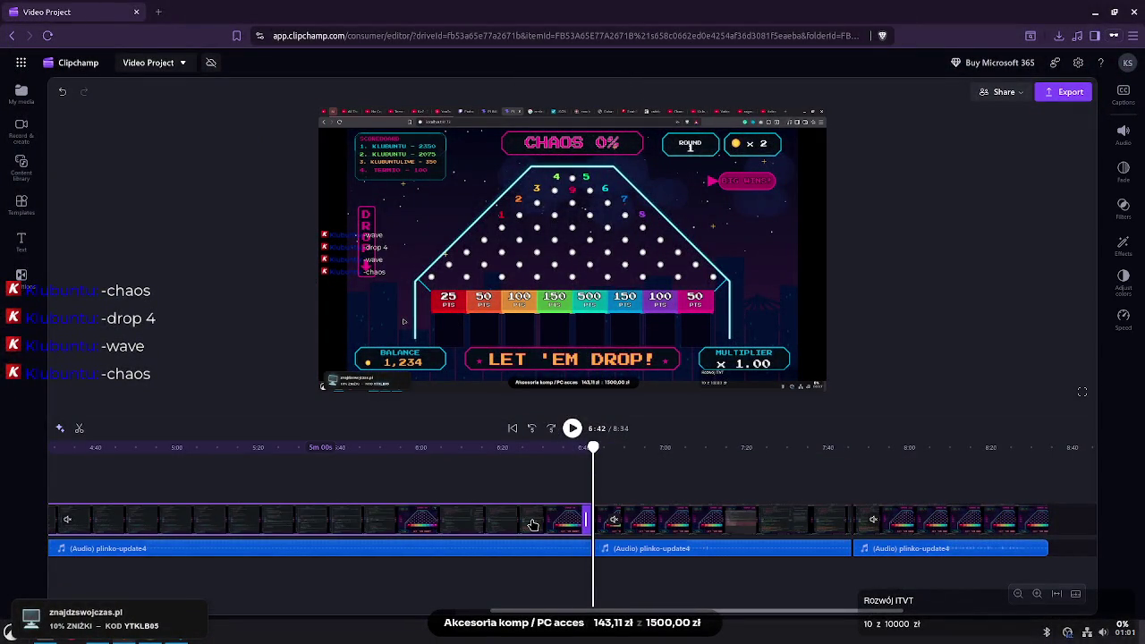
- Delete the pre-6:42 video clip together with its audio
left_click(520, 552)
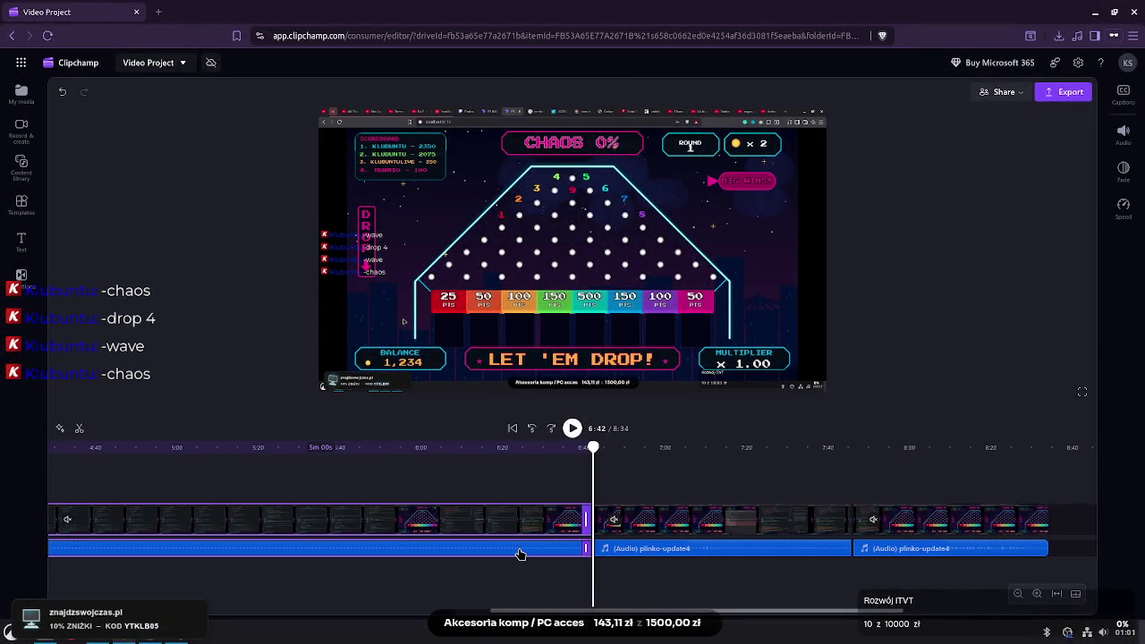
key("Delete")
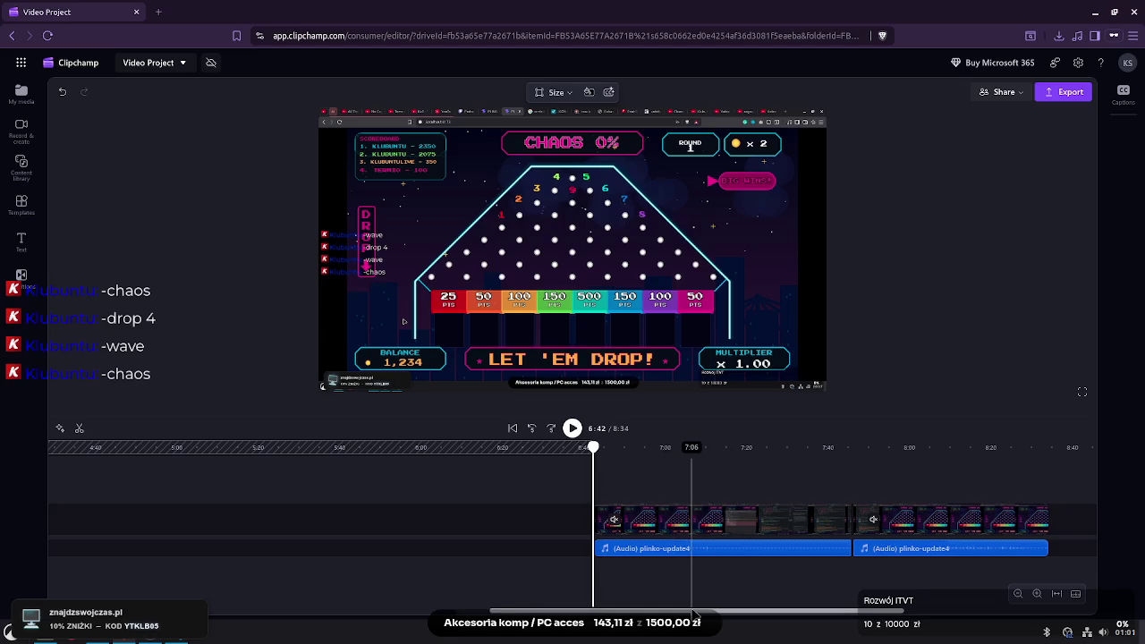
scroll(690, 450, "left", 5)
scroll(795, 593, "right", 5)
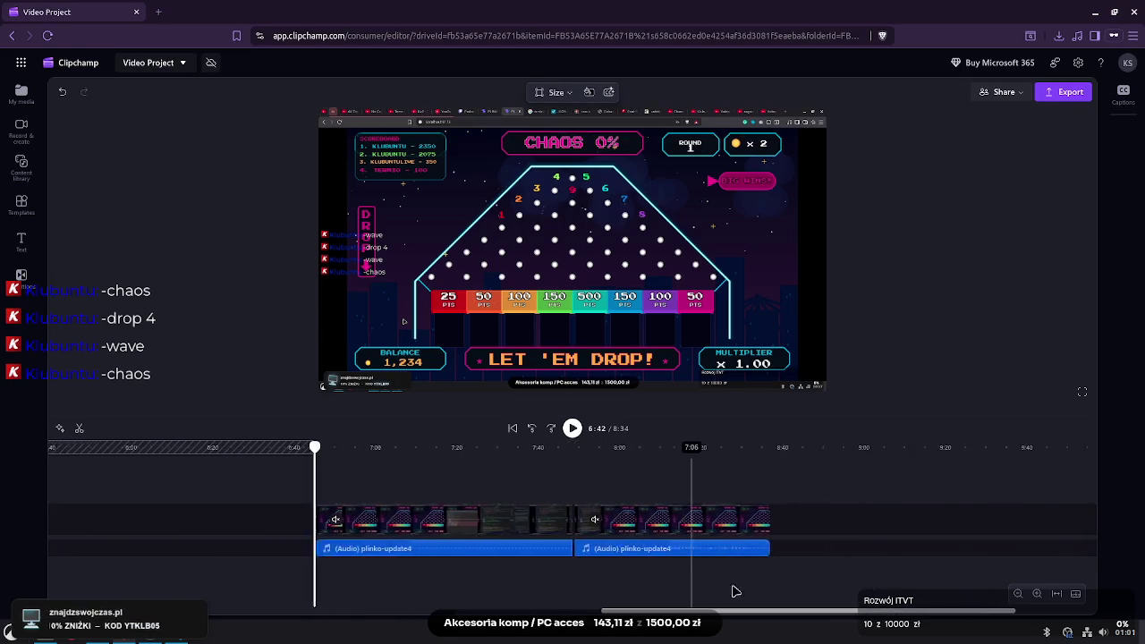
- Zoom the timeline out and move both remaining clips to 0:00, giving a 3:34 project
left_click(1037, 593)
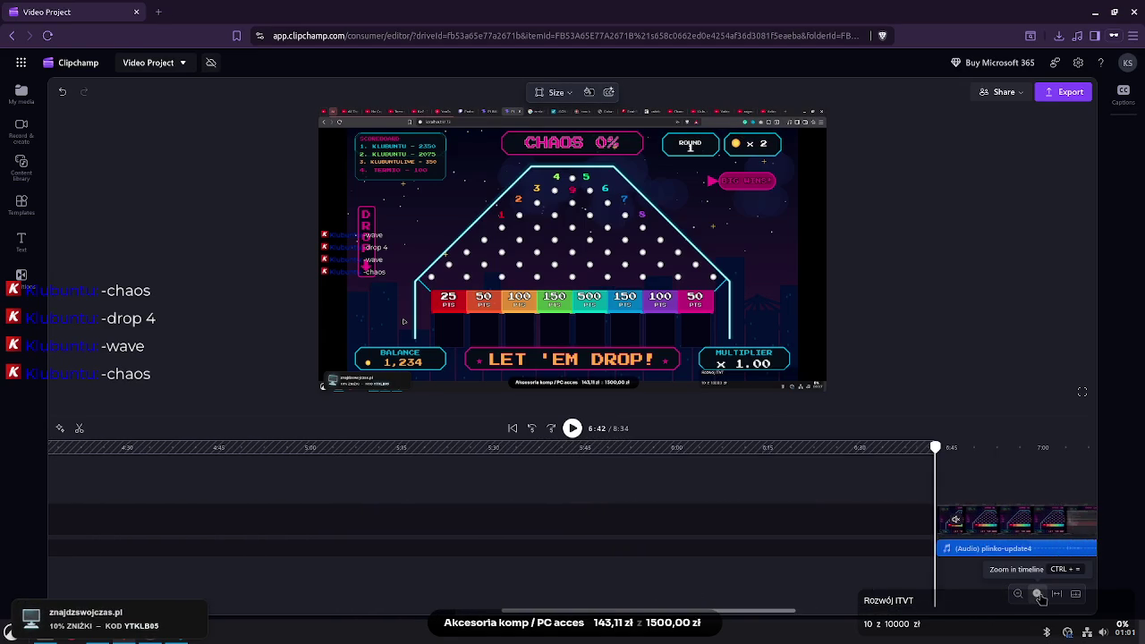
left_click(1018, 594)
scroll(789, 613, "right", 3)
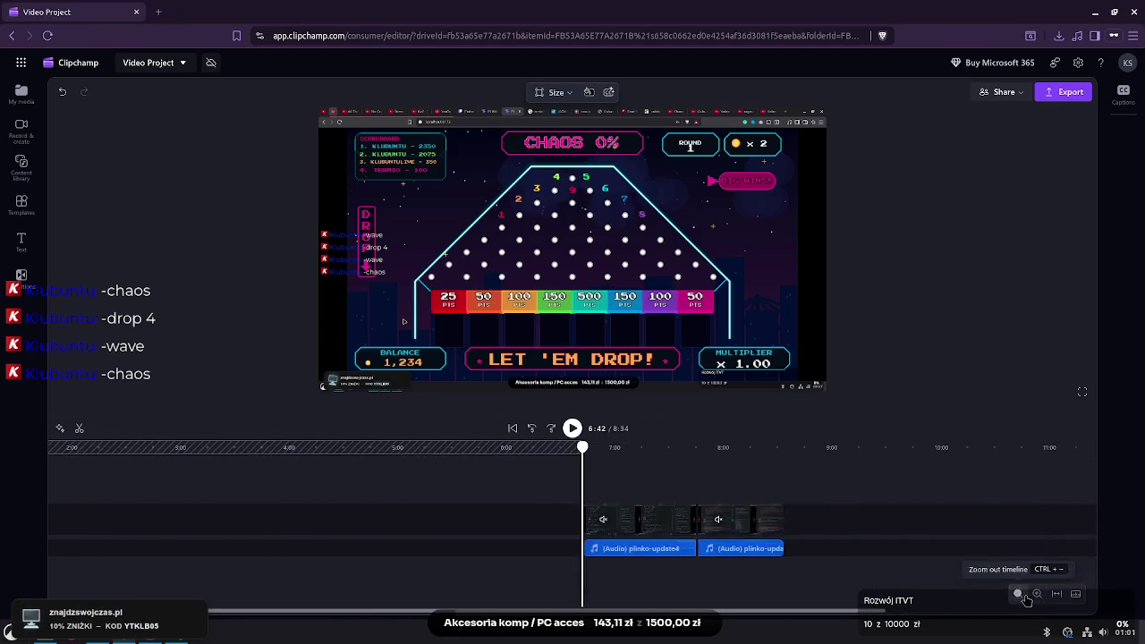
left_click(1018, 594)
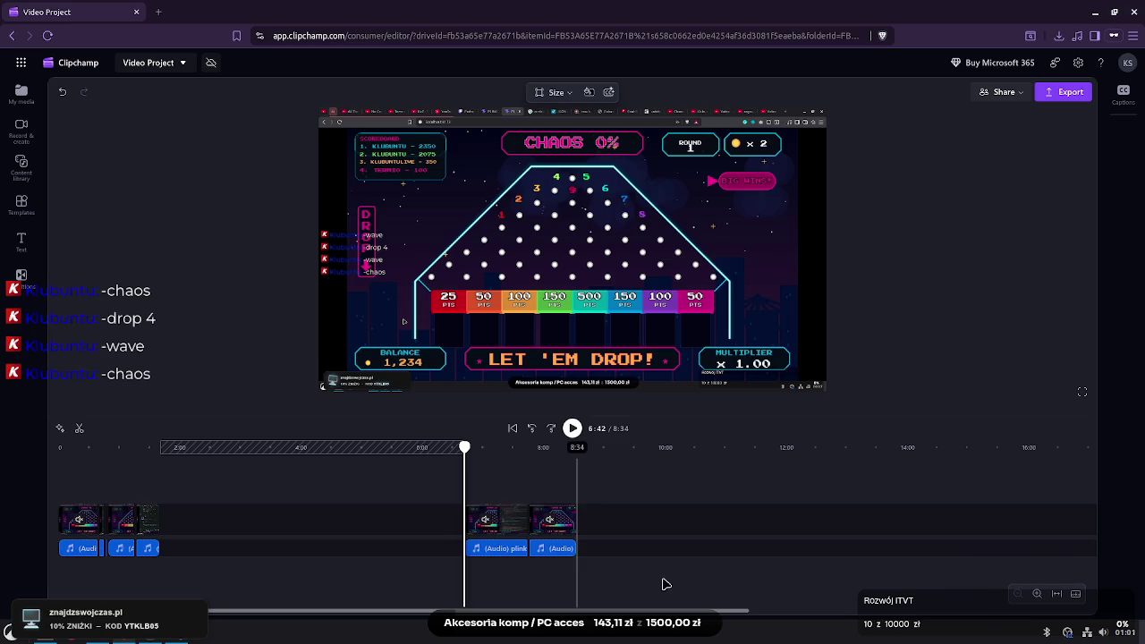
left_click_drag(665, 583, 425, 478)
left_click_drag(501, 534, 205, 532)
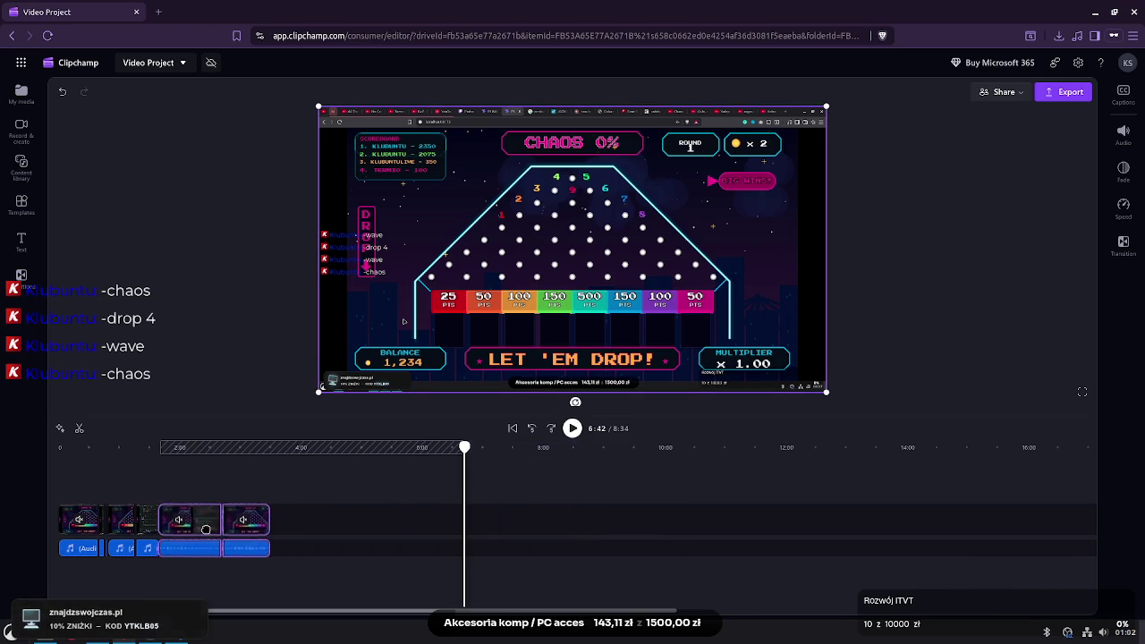
left_click(146, 447)
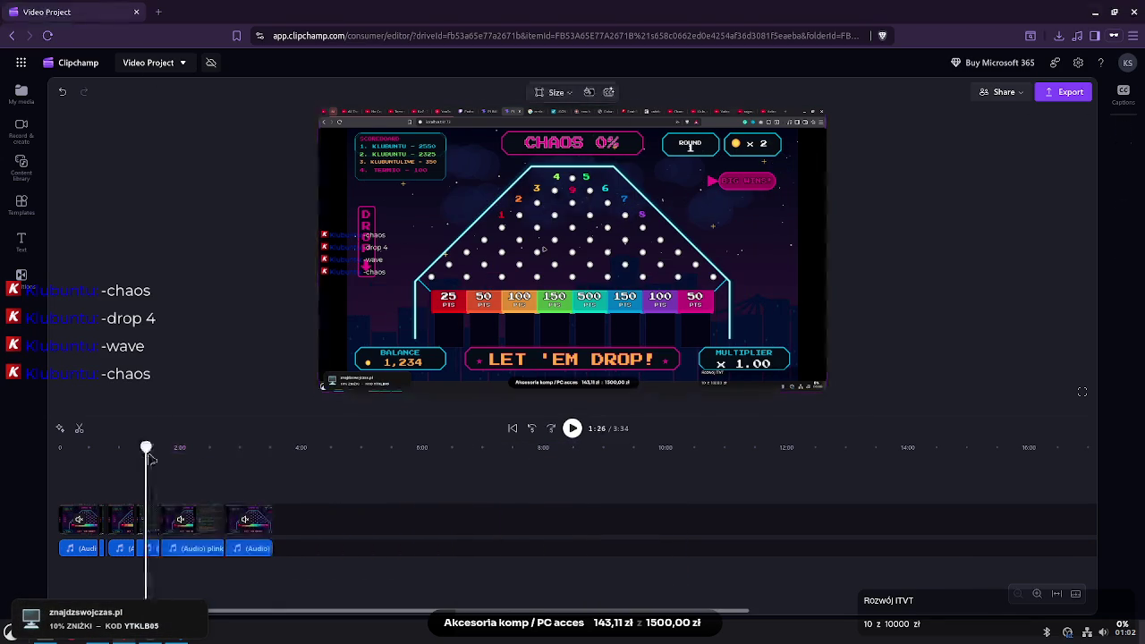
key("space")
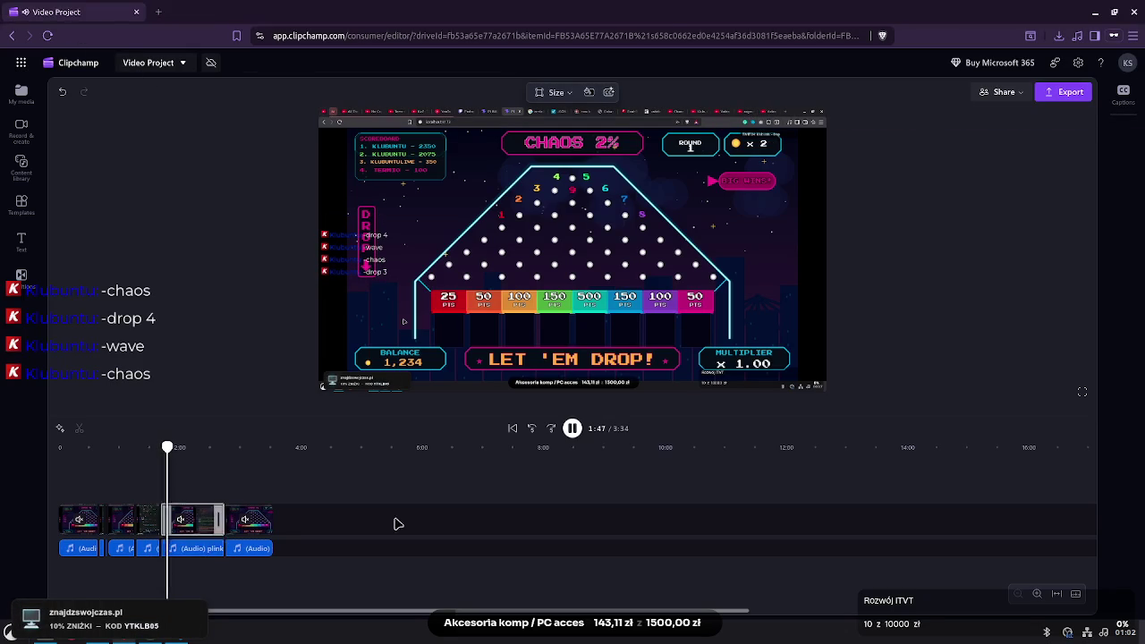
left_click(1037, 594)
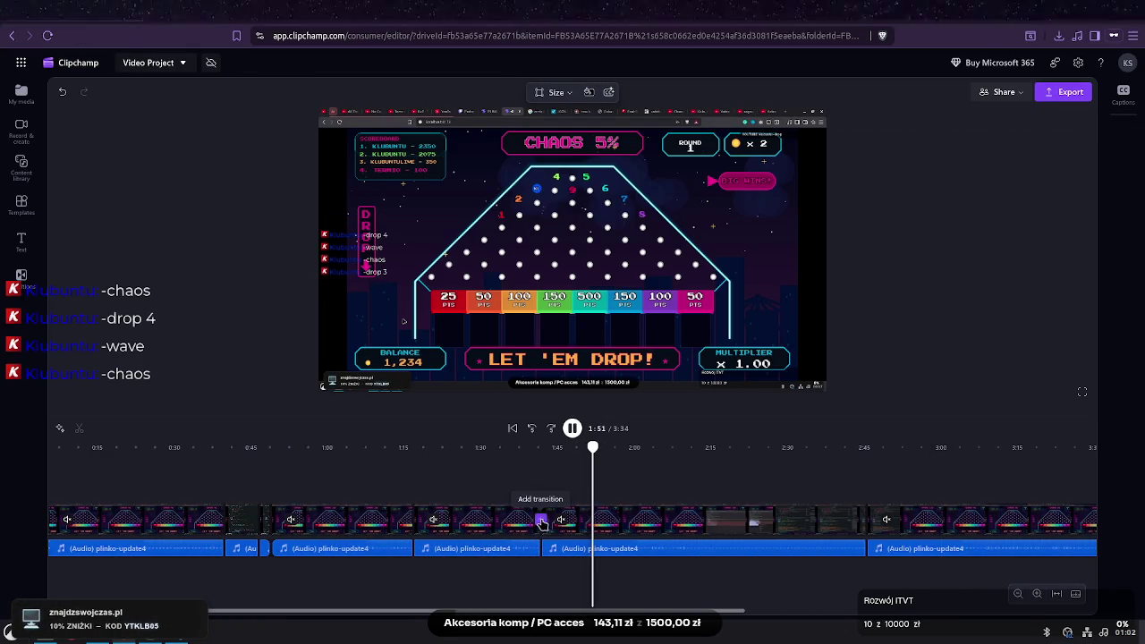
left_click(535, 450)
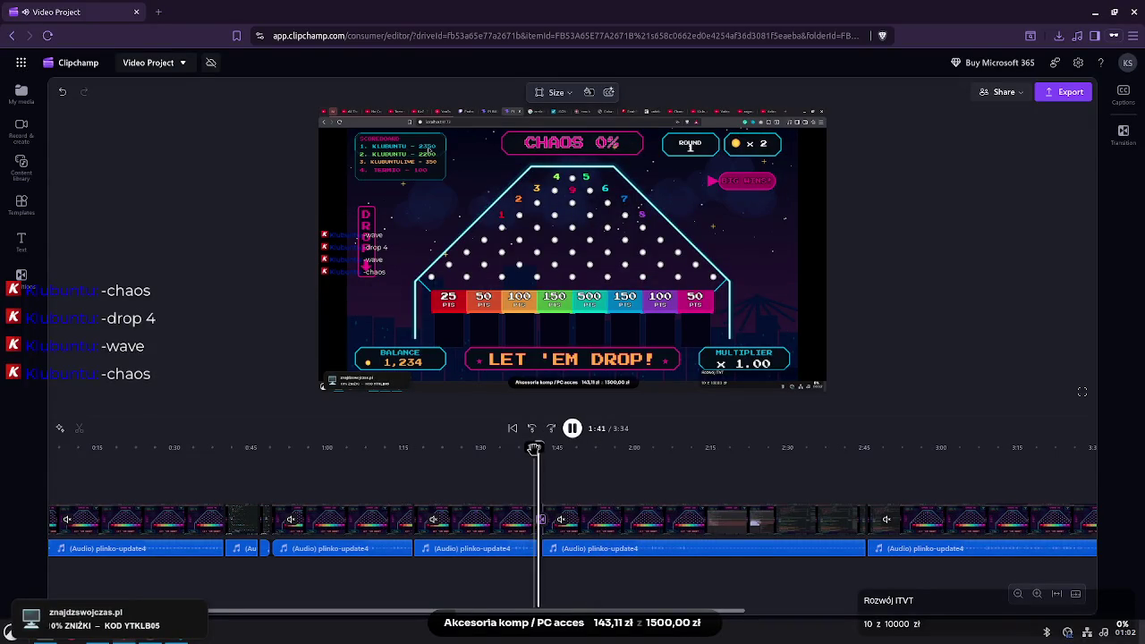
left_click(530, 450)
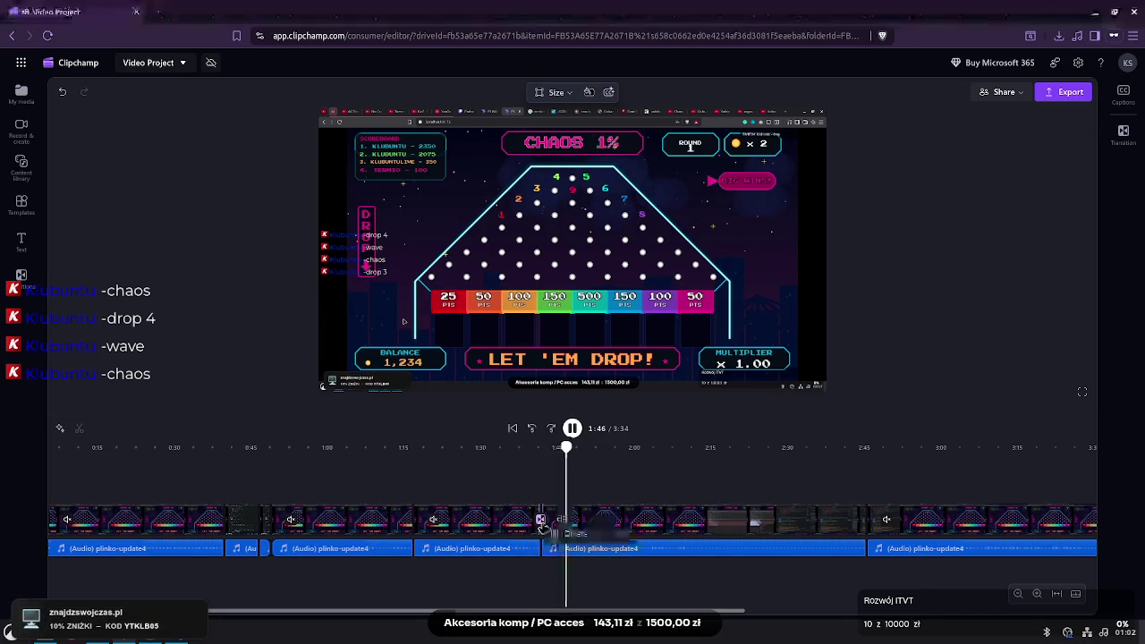
left_click(523, 450)
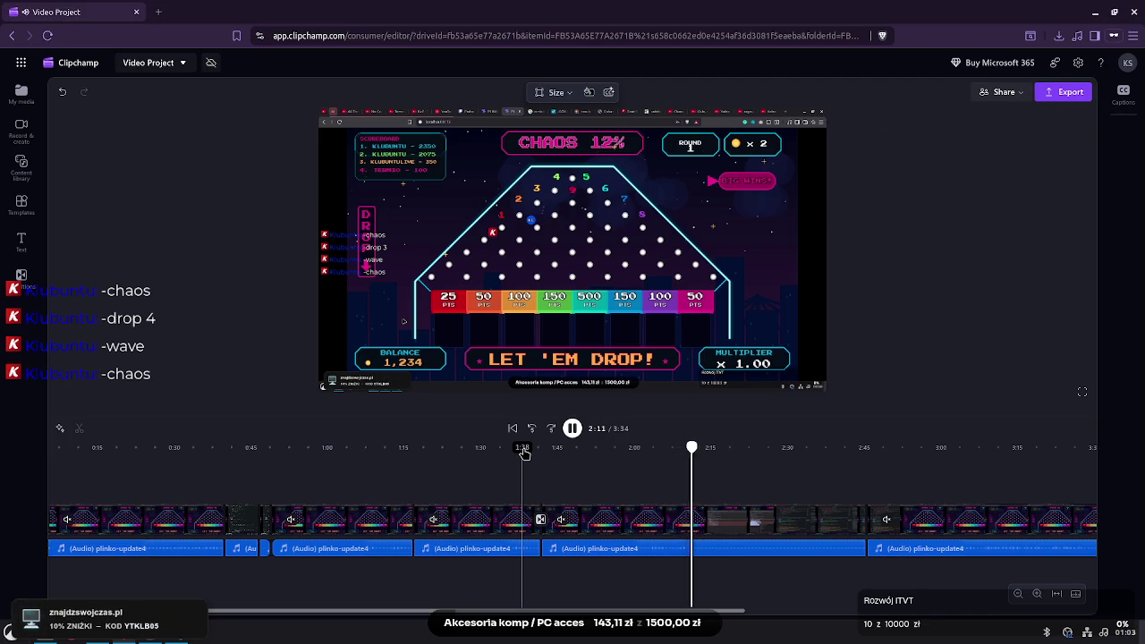
left_click(748, 450)
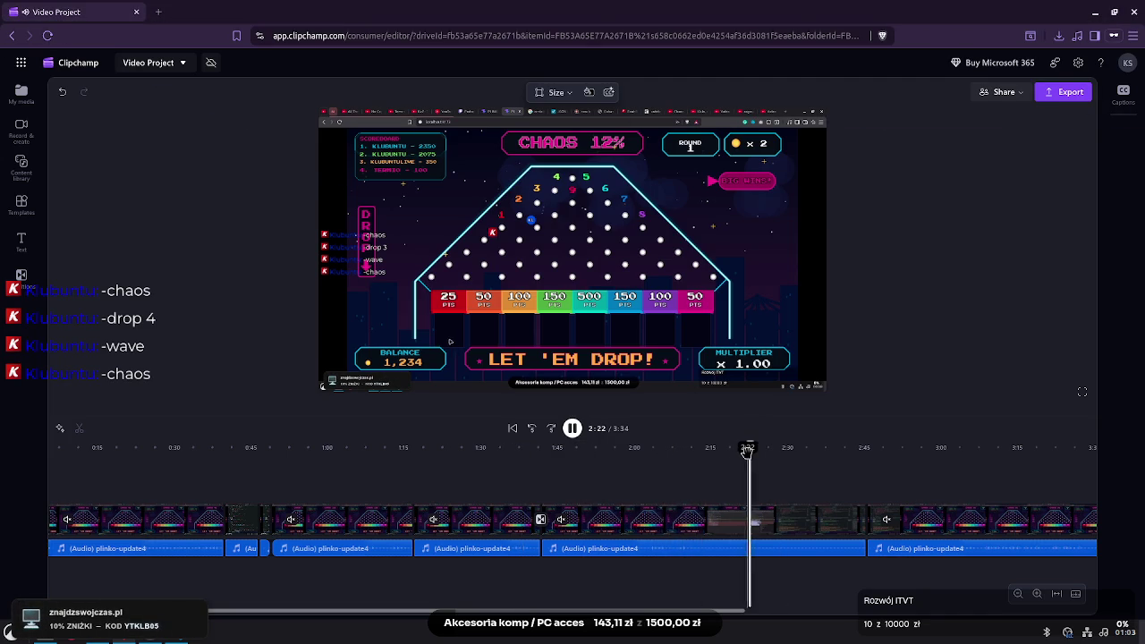
left_click(694, 450)
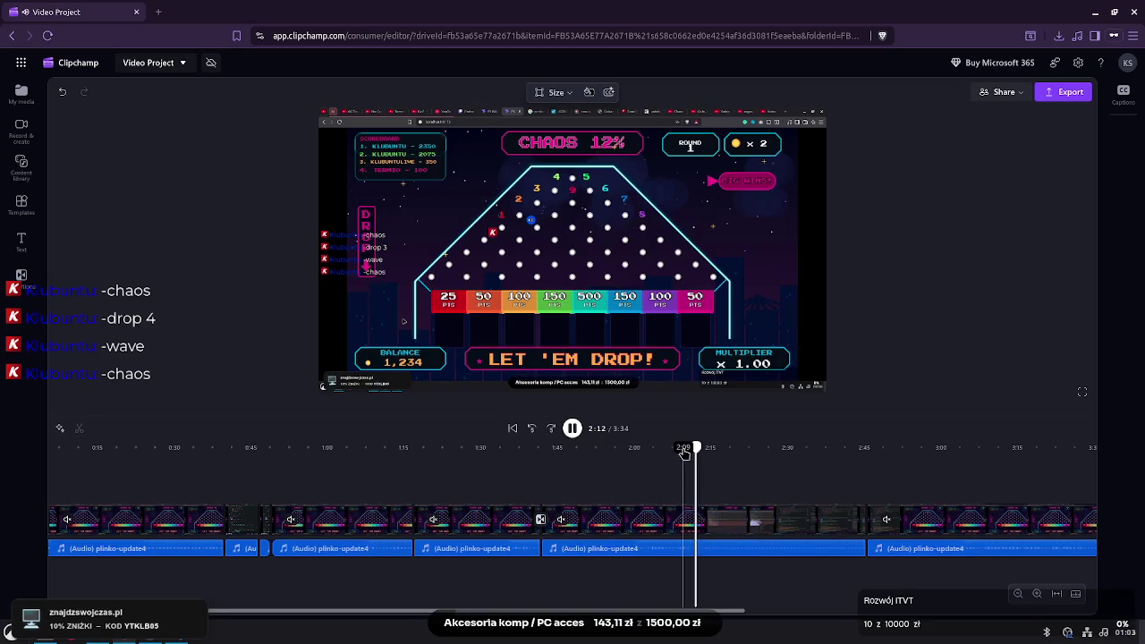
left_click(672, 450)
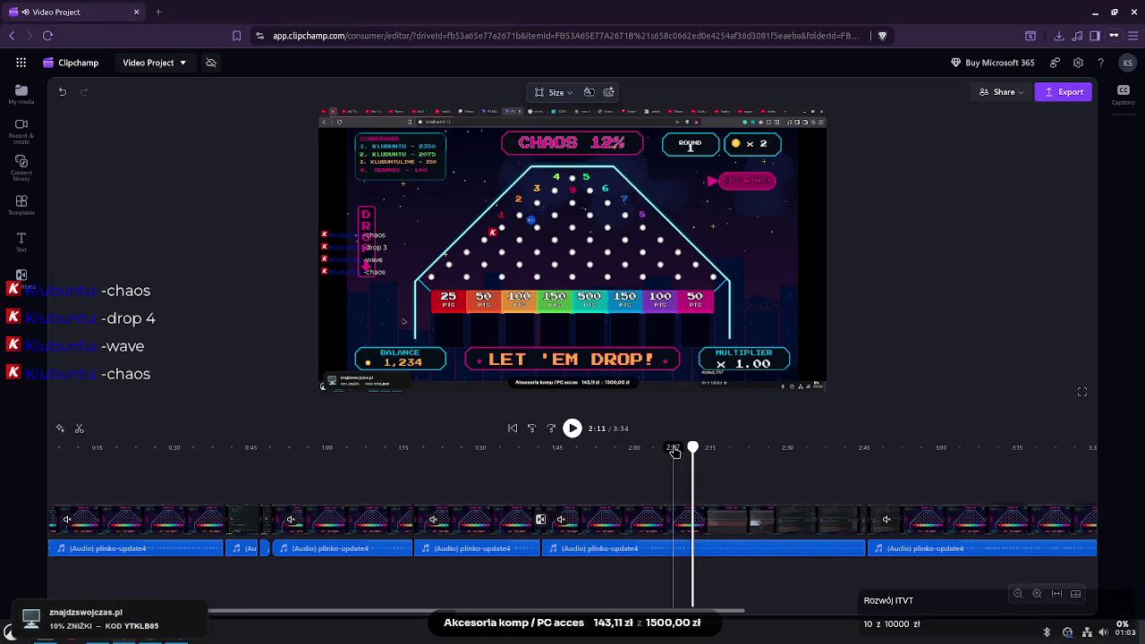
left_click(711, 526)
- Preview the footage around 2:39–2:46 to confirm the code-editor clip
key("space")
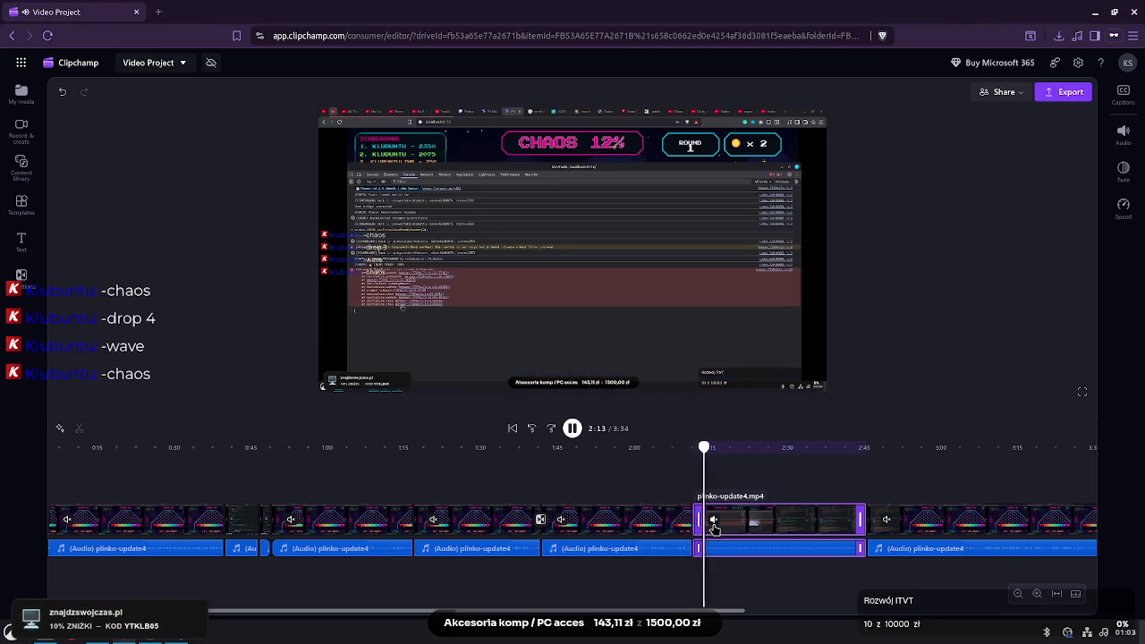
left_click(832, 449)
mouse_move(857, 452)
left_mouse_down()
mouse_move(868, 448)
mouse_move(843, 447)
left_mouse_up()
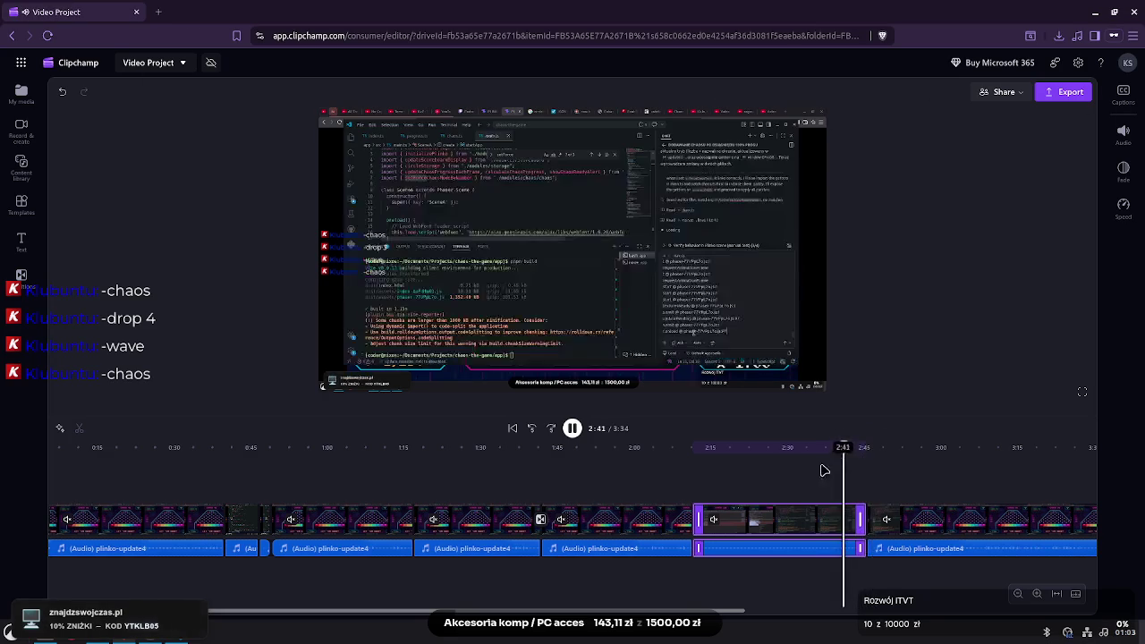
key("space")
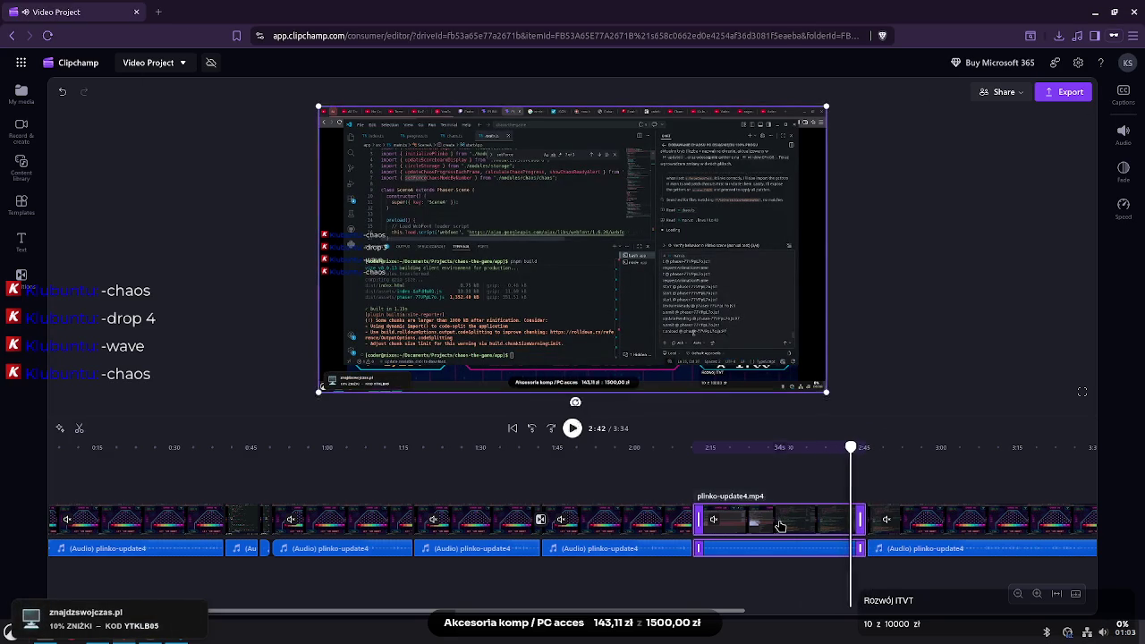
- Delete the code-editor clip and its audio, and remove the video and audio gaps
key("Delete")
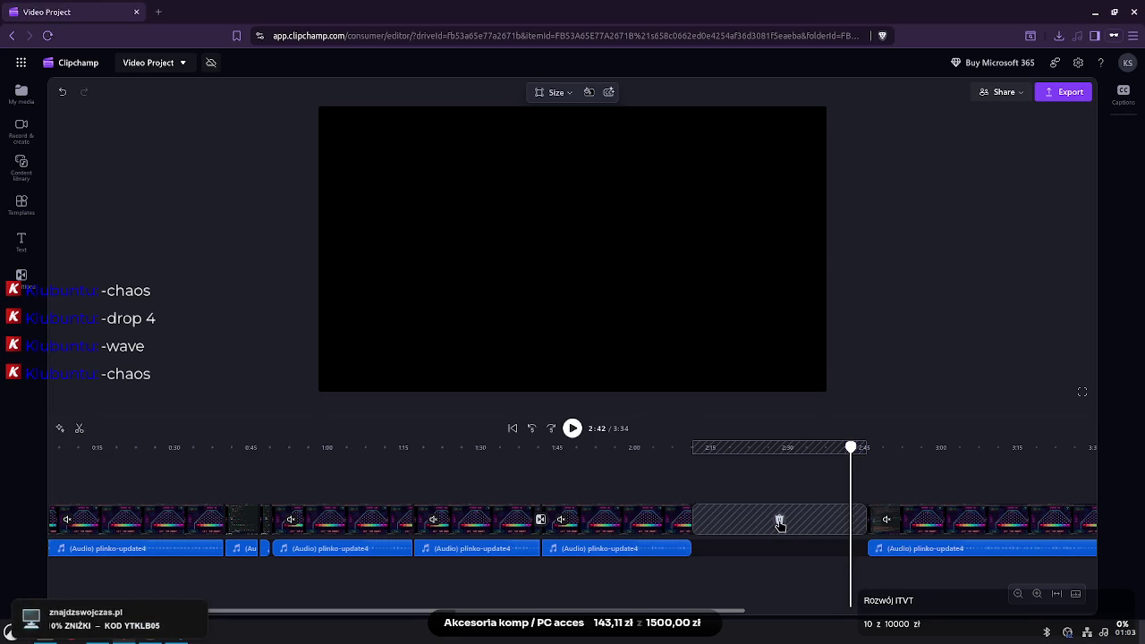
left_click(779, 521)
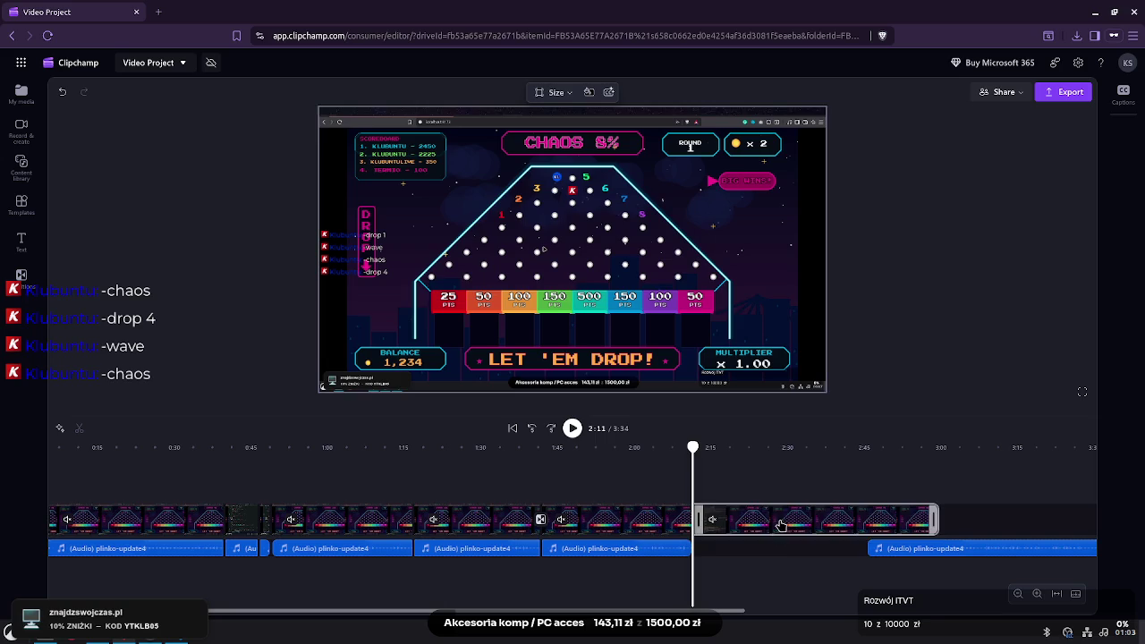
left_click(769, 548)
left_click(637, 448)
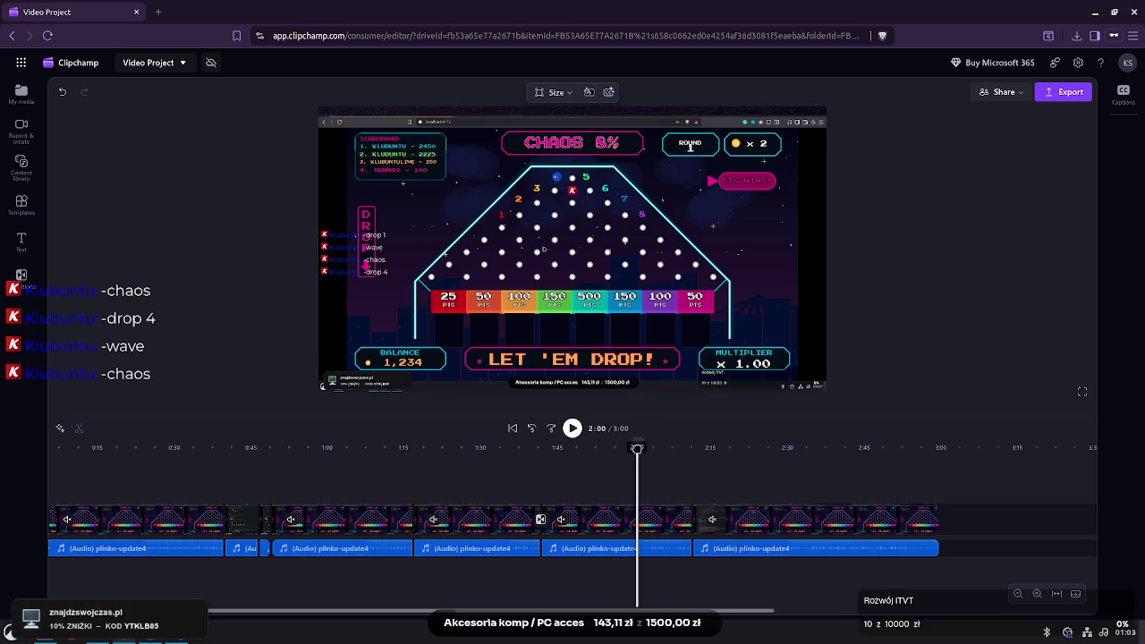
- Replay from about 2:05 and zoom the timeline in on the short segment near 2:06
key("space")
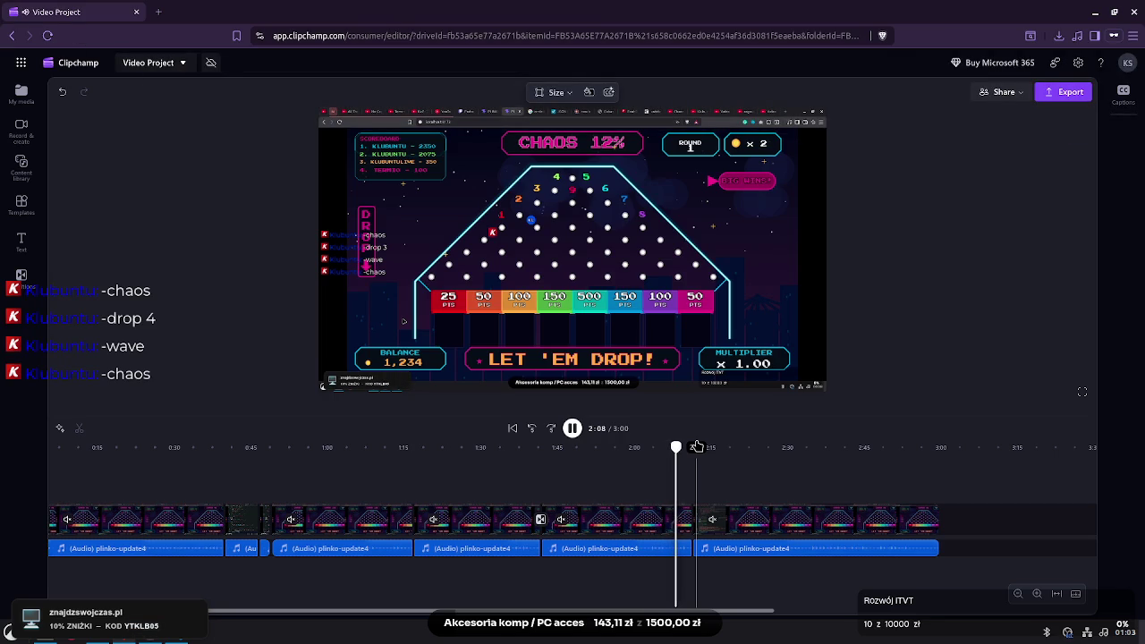
left_click(660, 447)
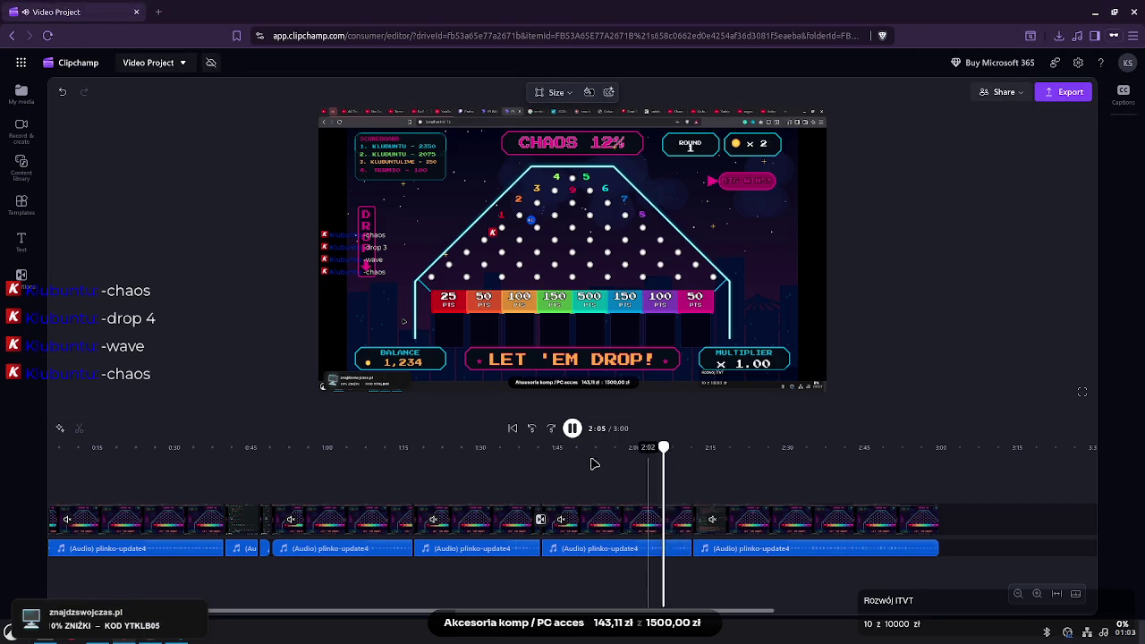
left_click(1037, 594)
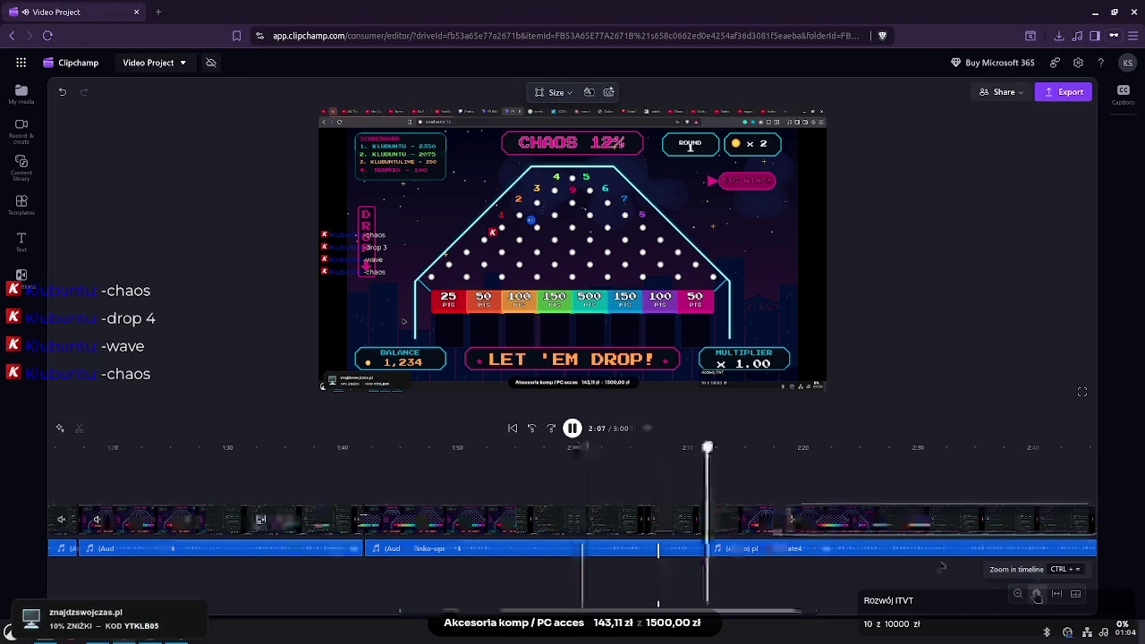
left_click(607, 448)
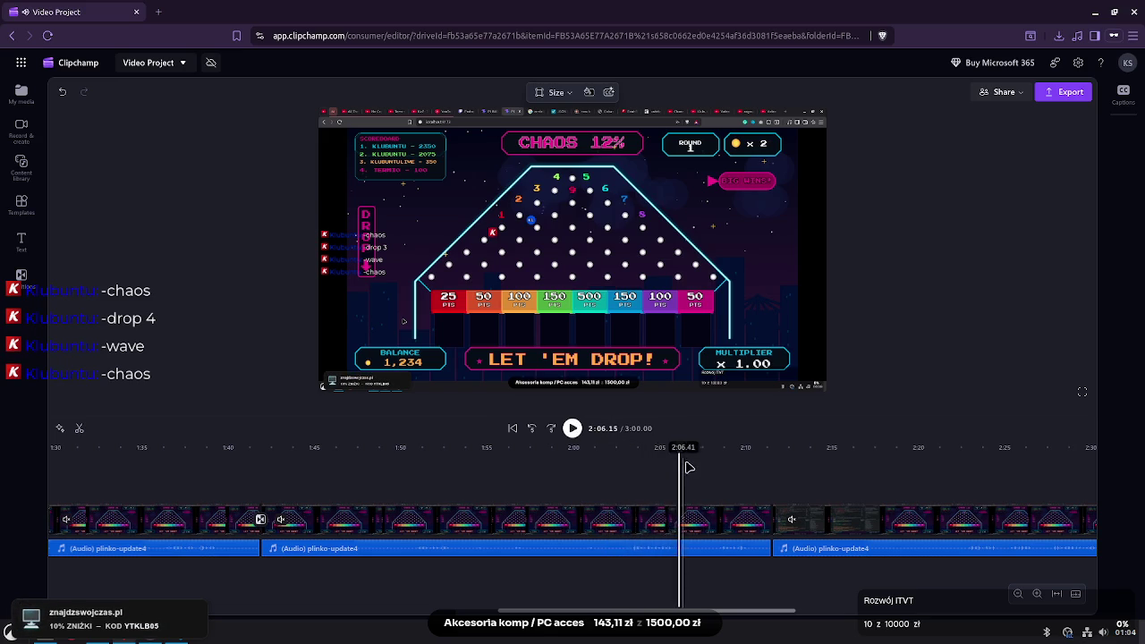
left_click(702, 517)
key("space")
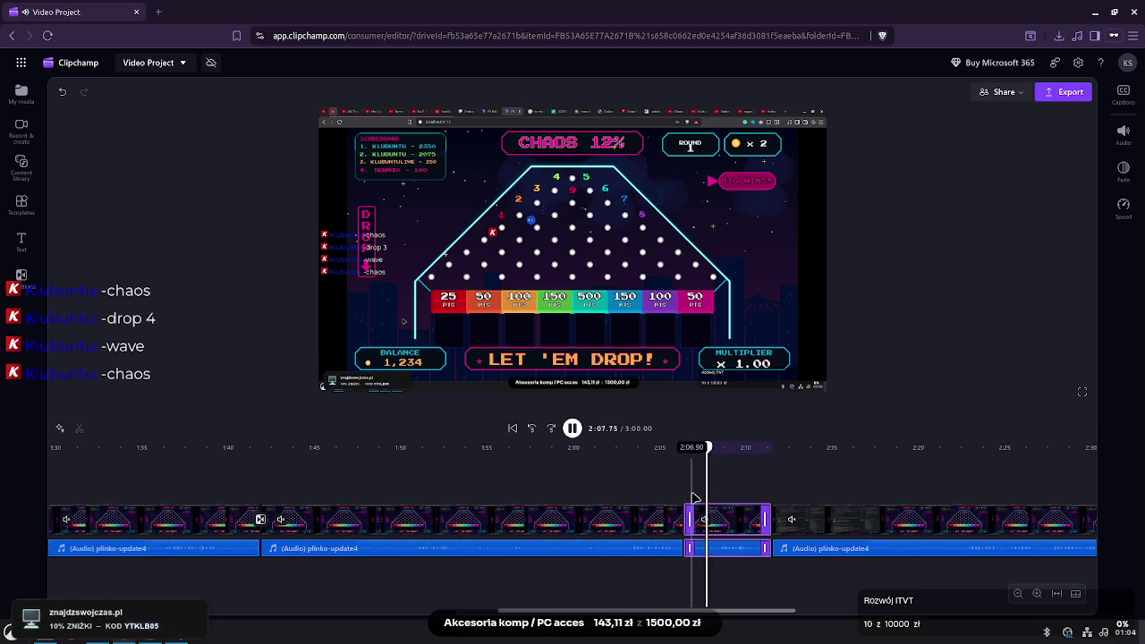
key("space")
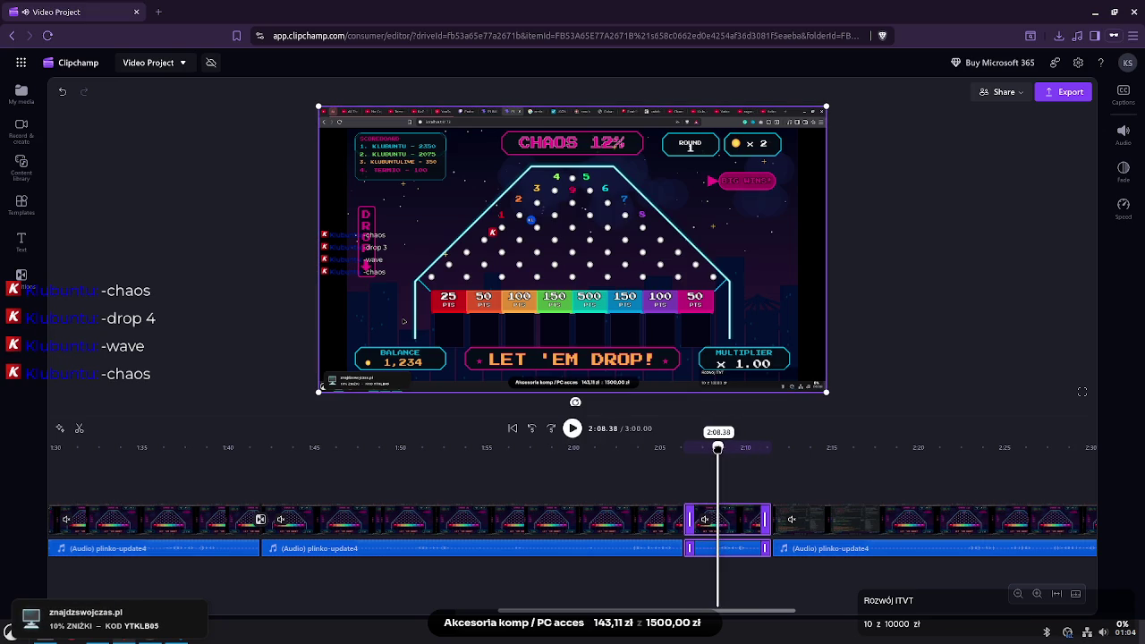
- Trim the clip start near 2:06, delete the 1.9-second leftover and close the gap
left_click_drag(689, 519, 720, 519)
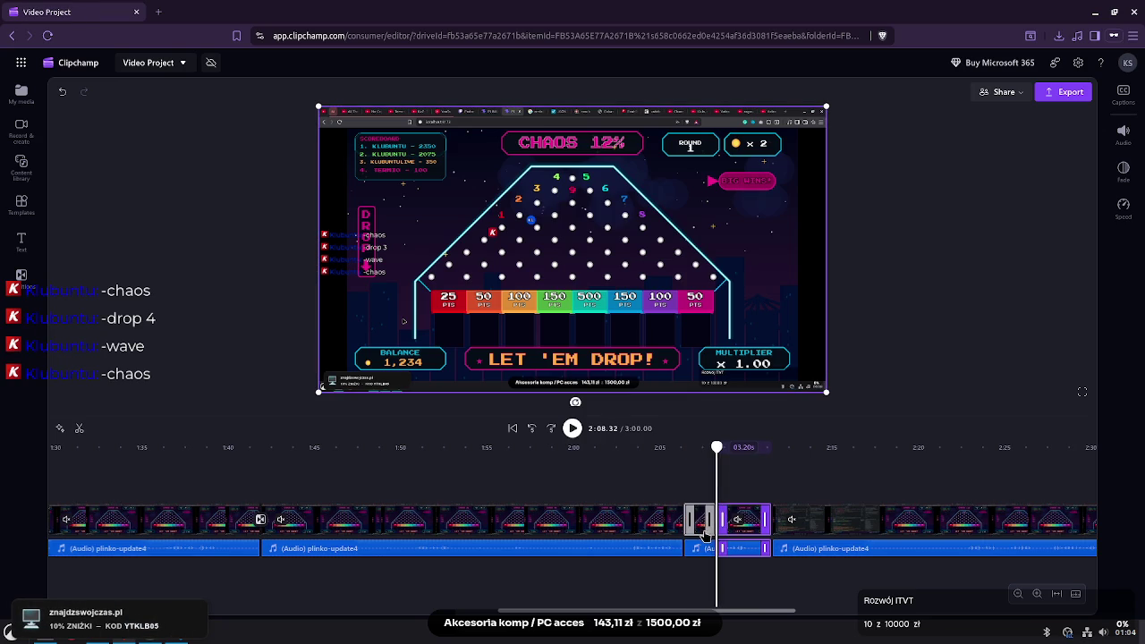
left_click(703, 532)
key("Delete")
left_click(698, 521)
key("space")
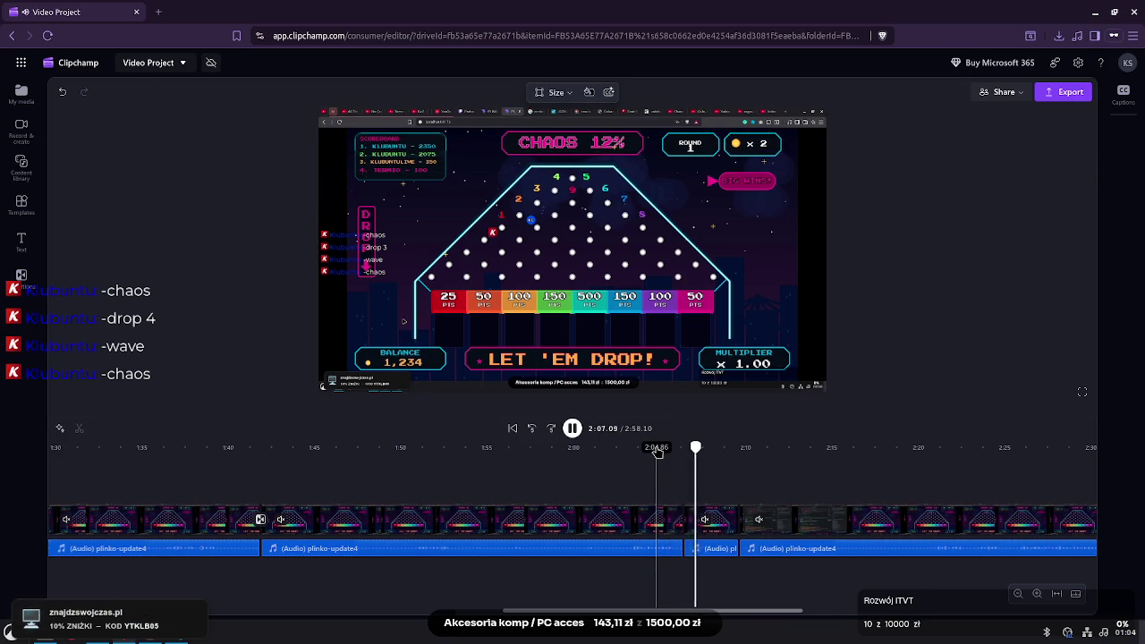
left_click_drag(652, 452, 613, 454)
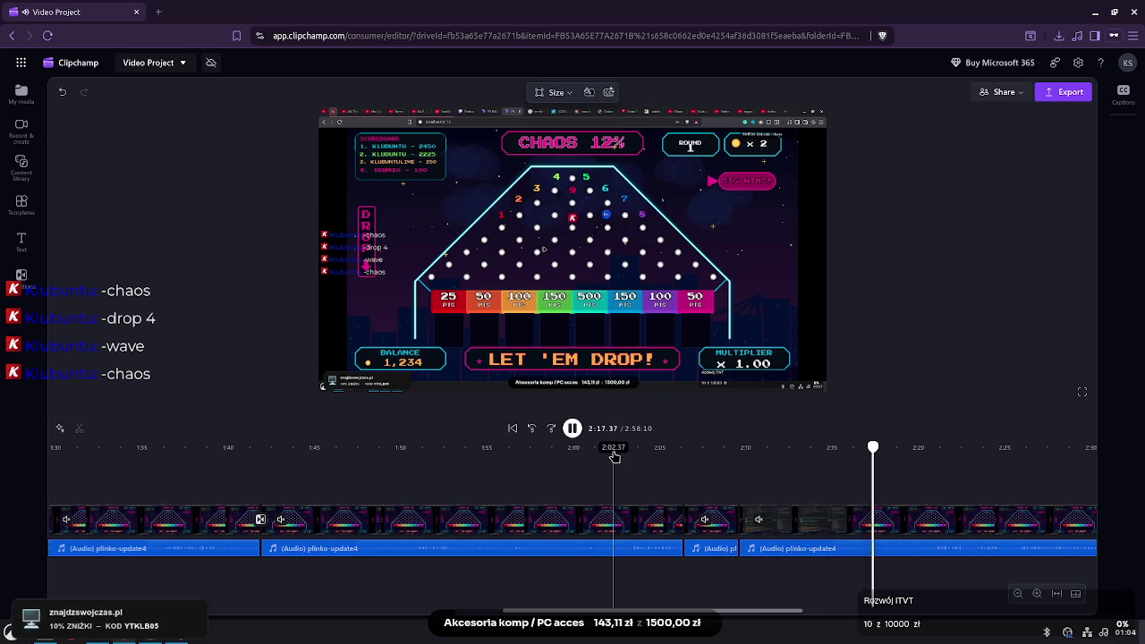
- Retrim the short clip after 2:08.73 for a 2:58.51 total, then replay from about 2:06
key("space")
left_click(724, 450)
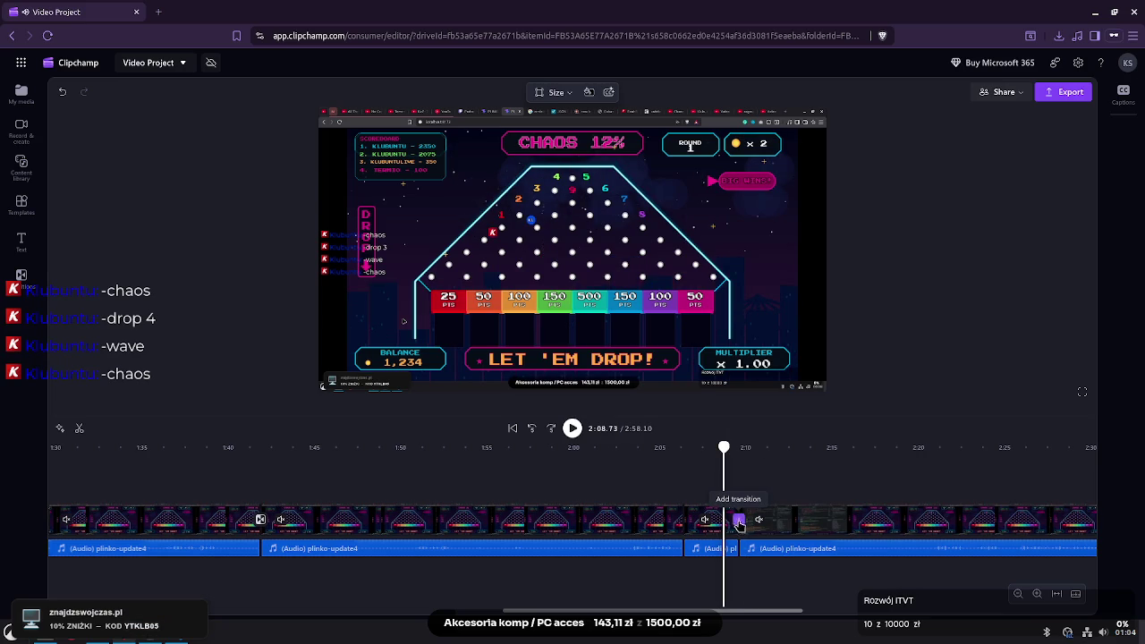
left_click_drag(737, 524, 741, 548)
left_click(673, 447)
key("space")
left_click(734, 447)
left_click(670, 447)
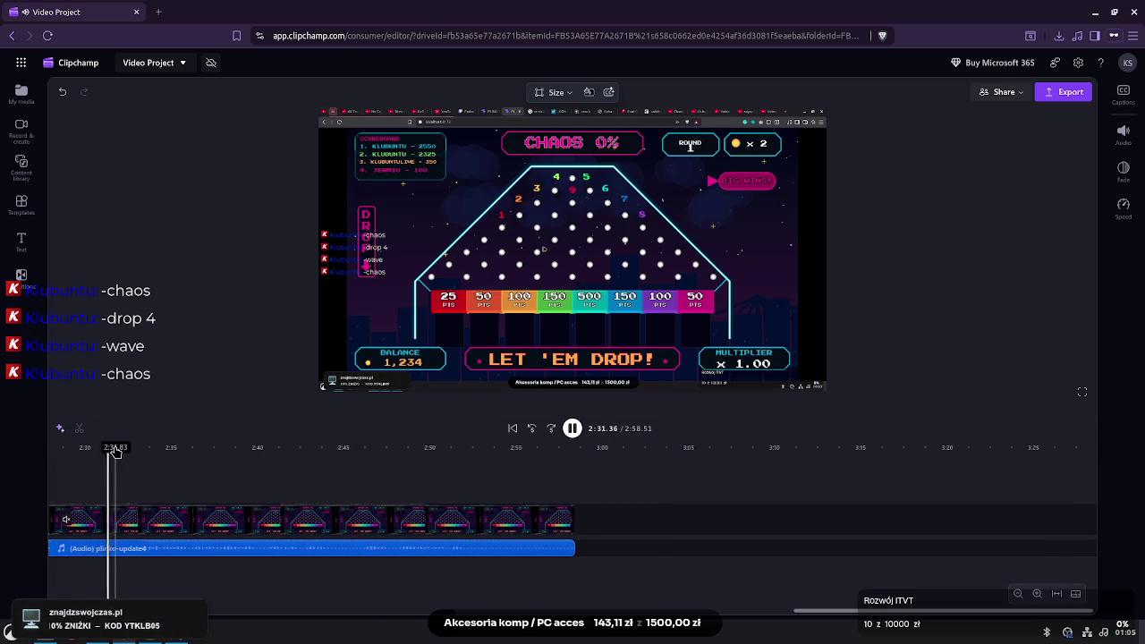
left_click_drag(115, 447, 28, 451)
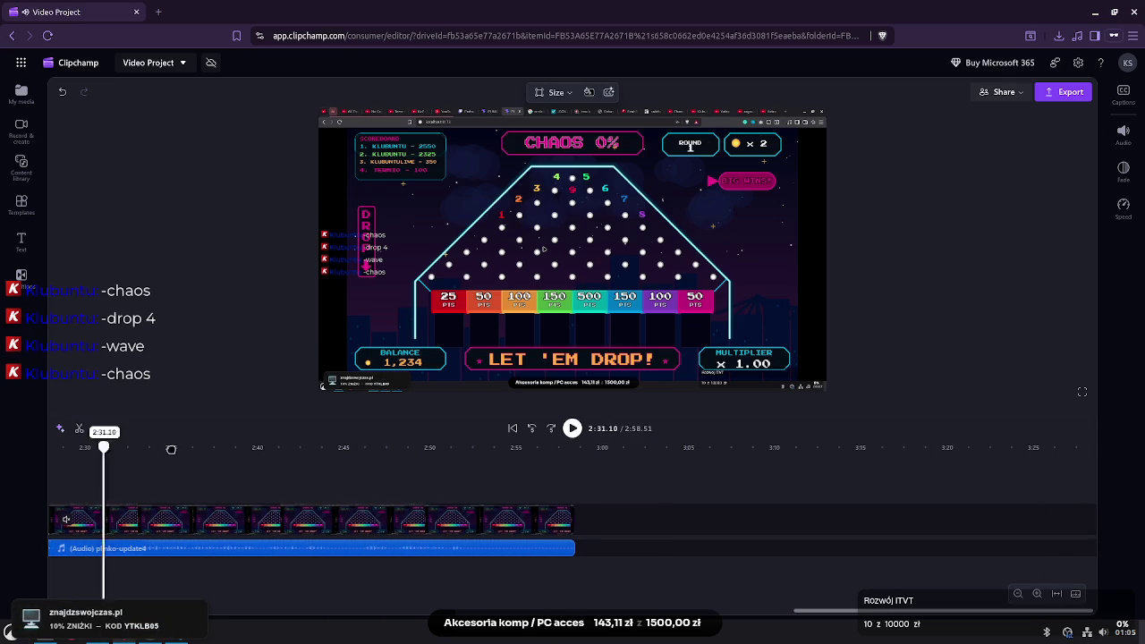
left_click(171, 449)
left_click_drag(795, 612, 693, 609)
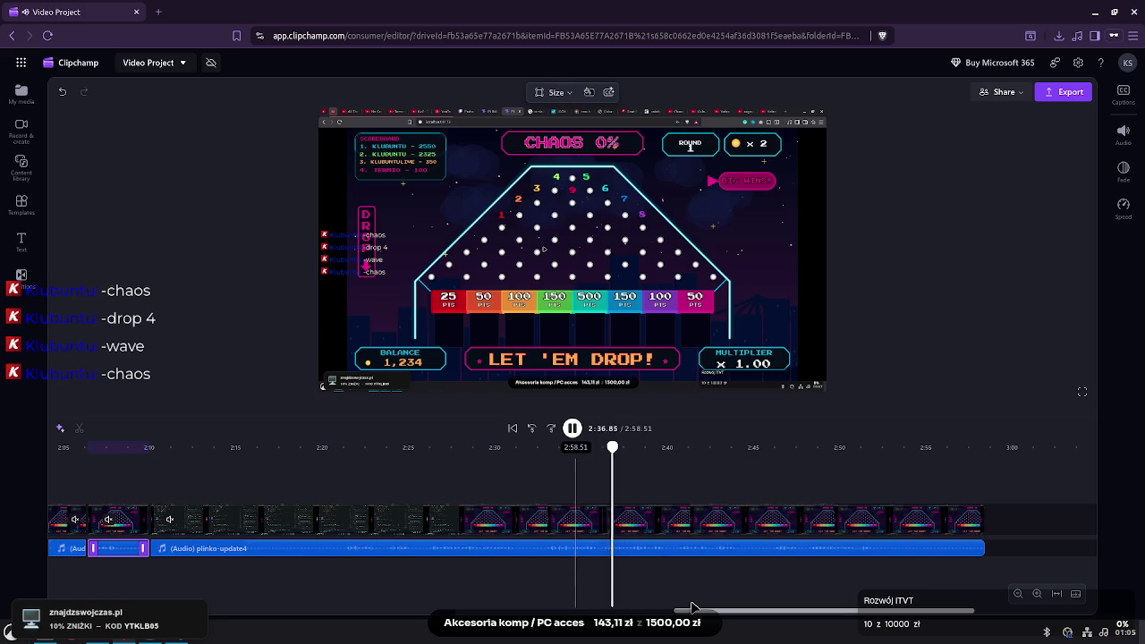
left_click_drag(413, 447, 376, 447)
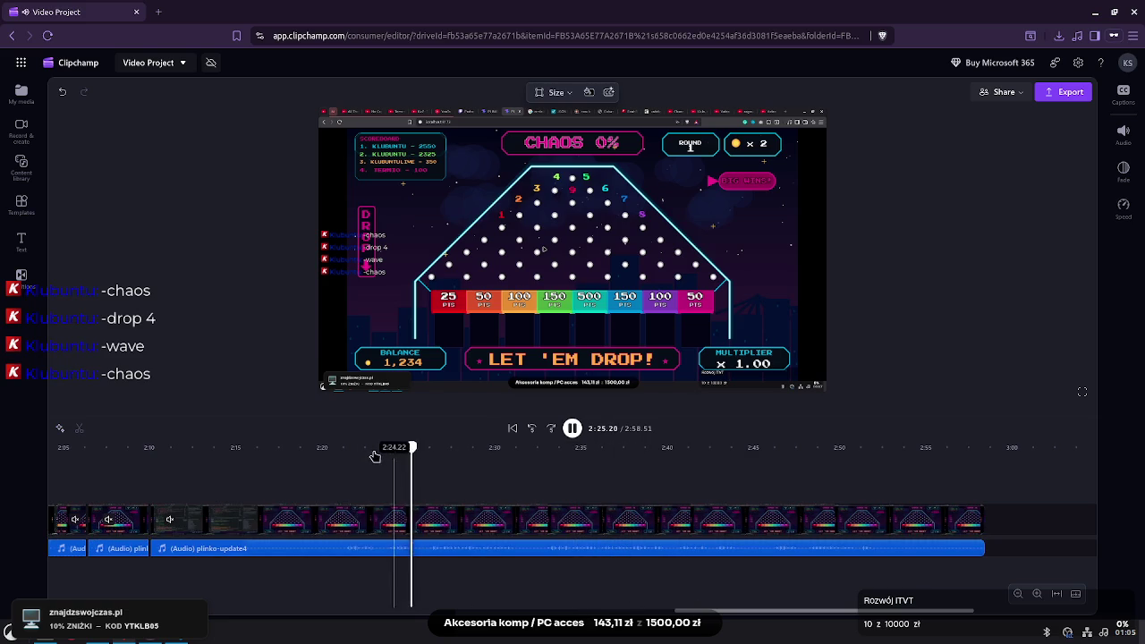
left_click(233, 449)
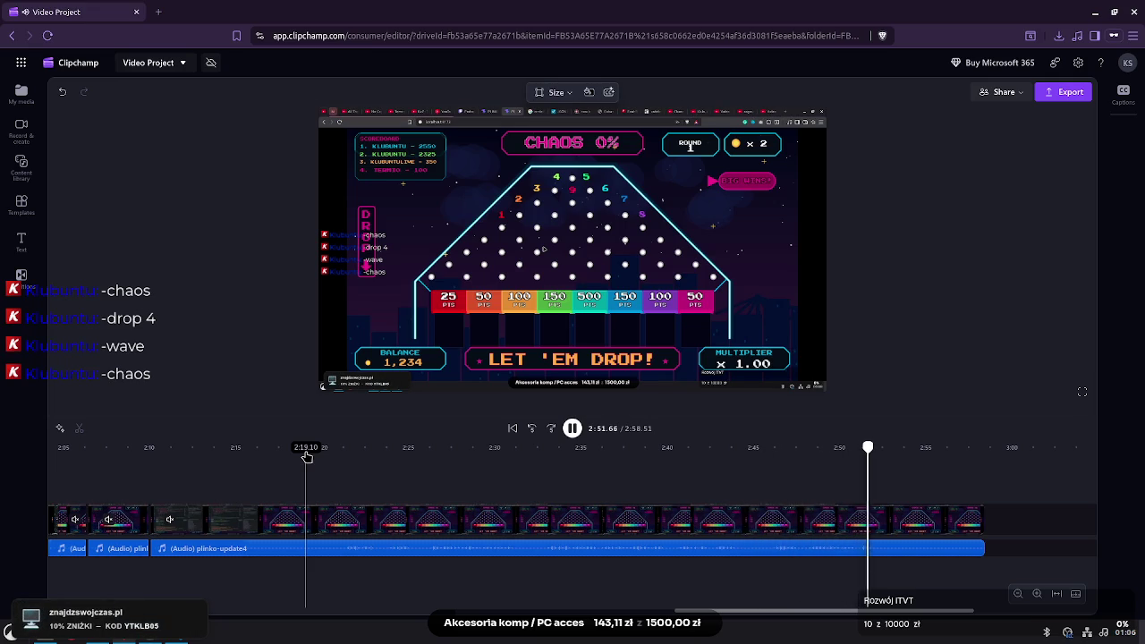
left_click(832, 447)
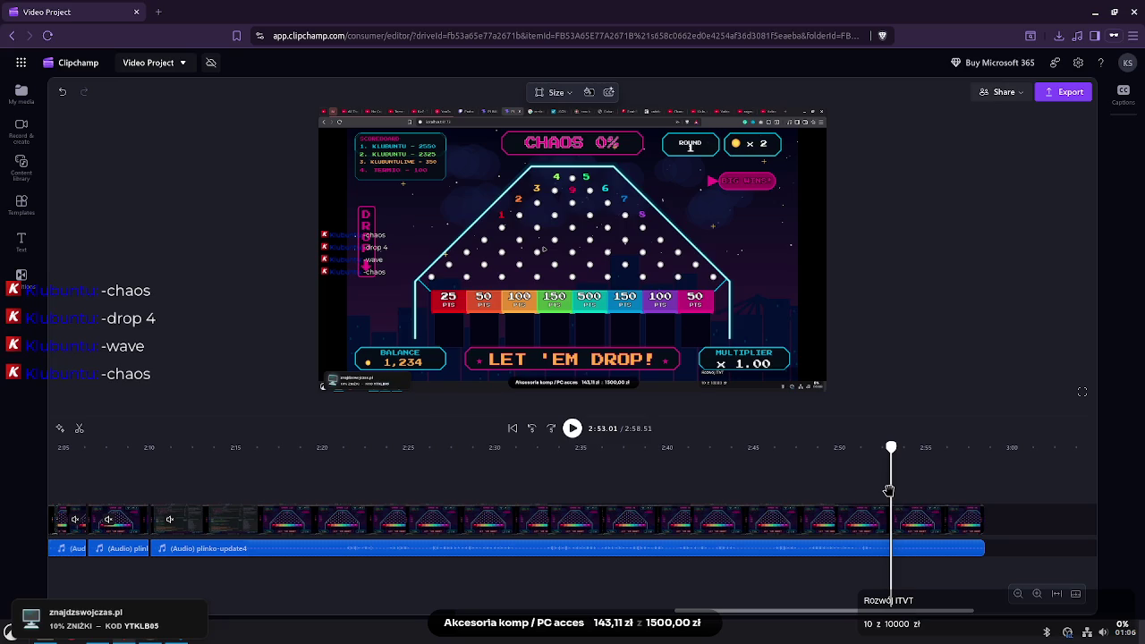
- Split the final clip at 2:53.01 and delete everything after it
left_click(912, 522)
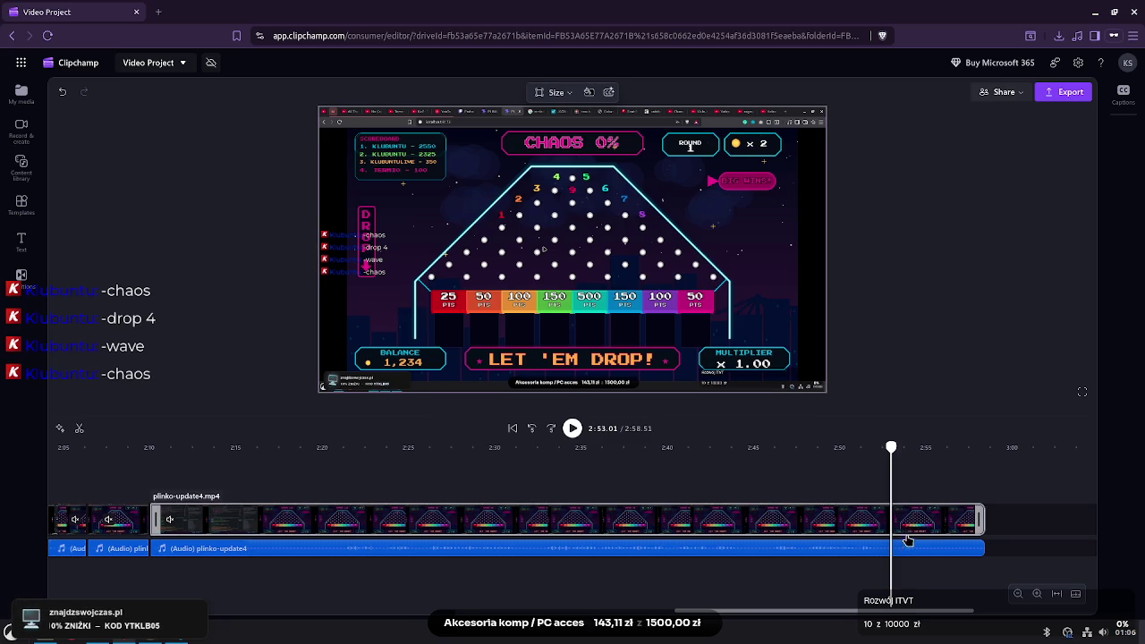
key("s")
key("Delete")
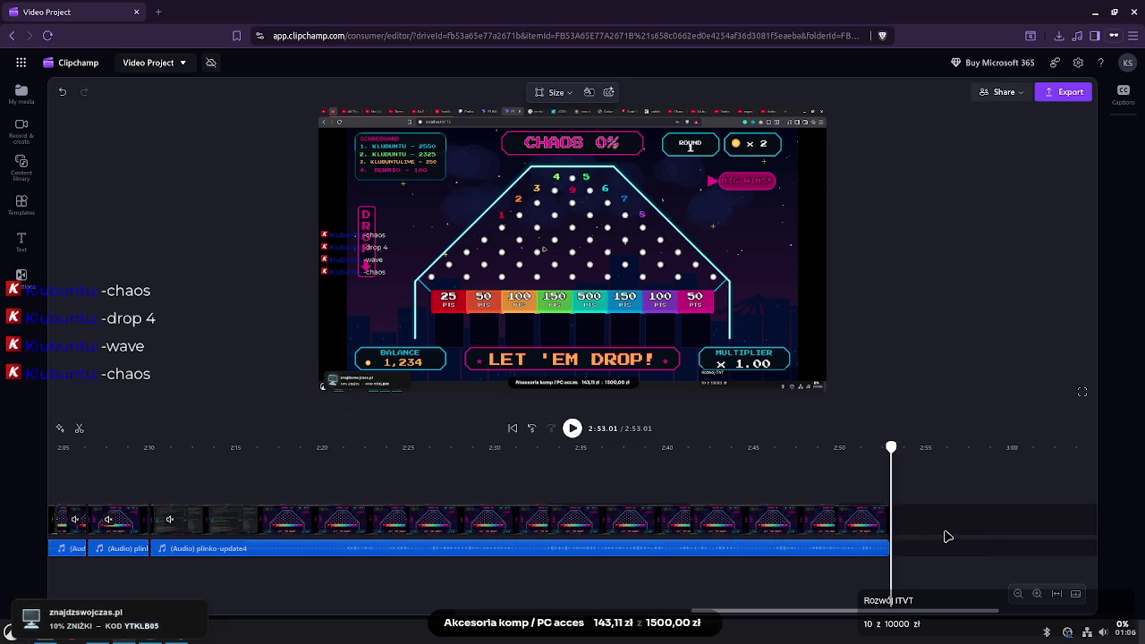
left_click(881, 525)
left_click(885, 460)
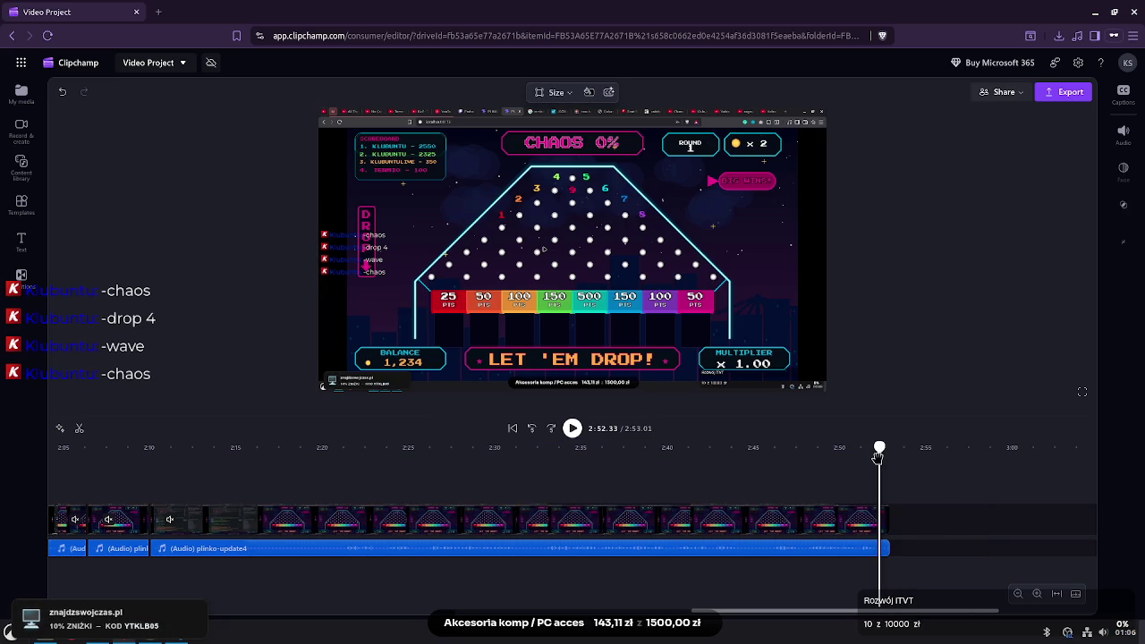
- Play the ending from about 2:52 to check the cut, then bring up the Transitions panel
left_click(860, 450)
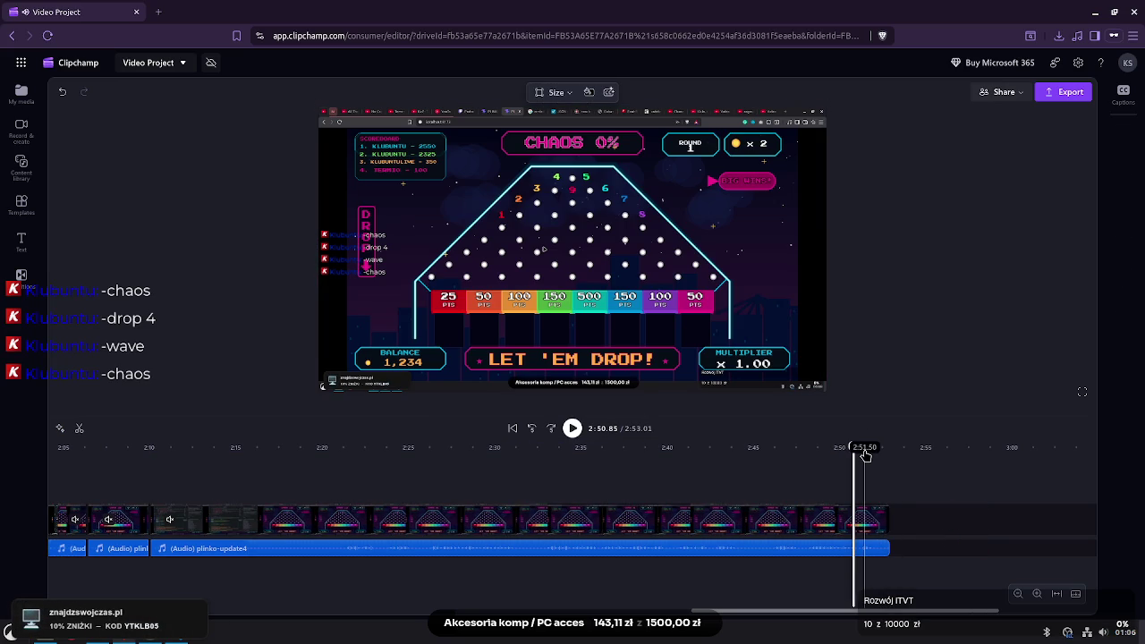
key("space")
left_click(886, 524)
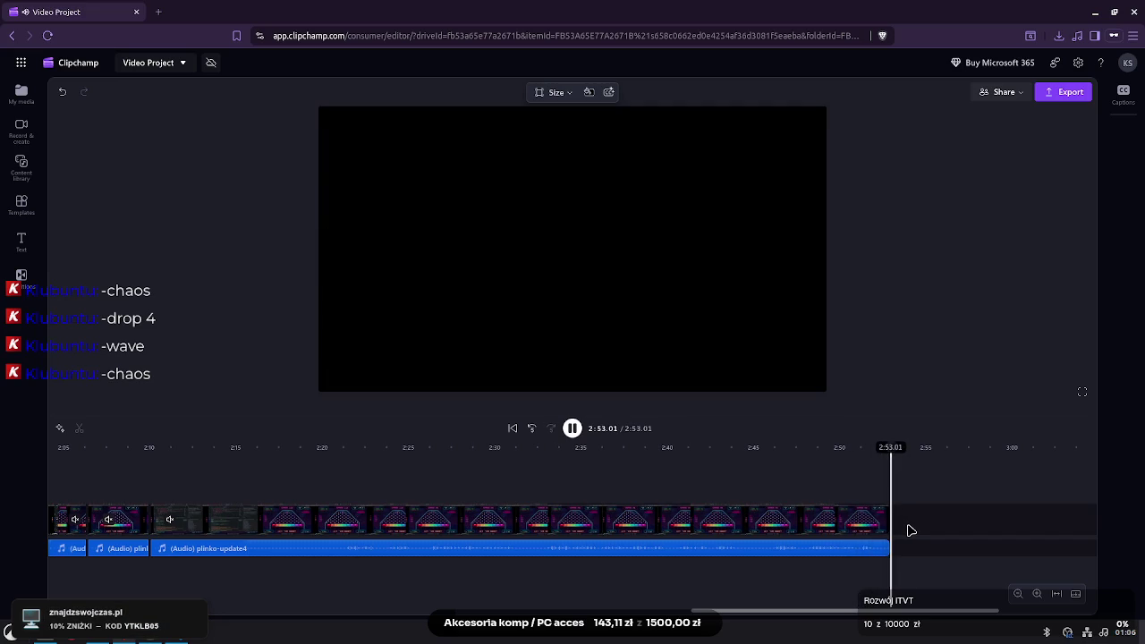
key("Escape")
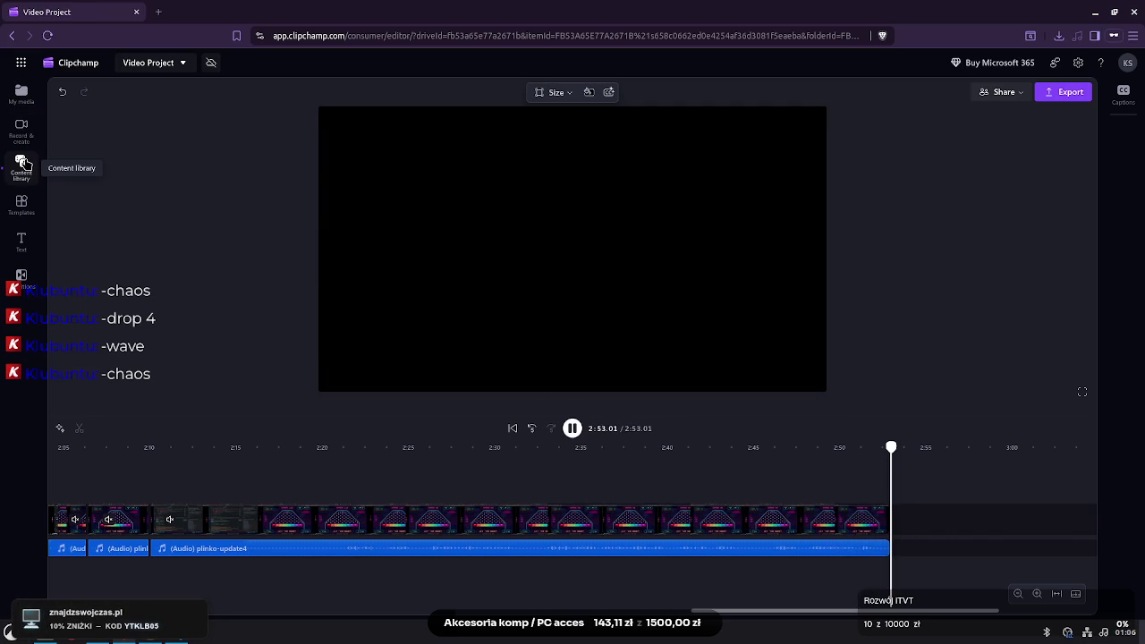
left_click(21, 276)
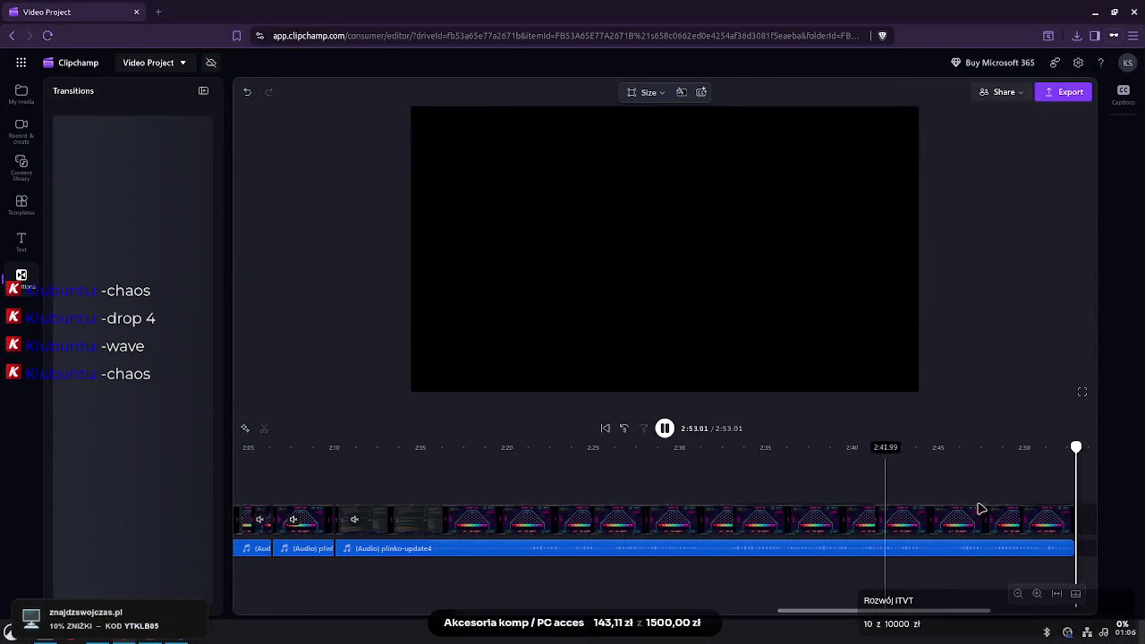
scroll(1047, 530, "right", 5)
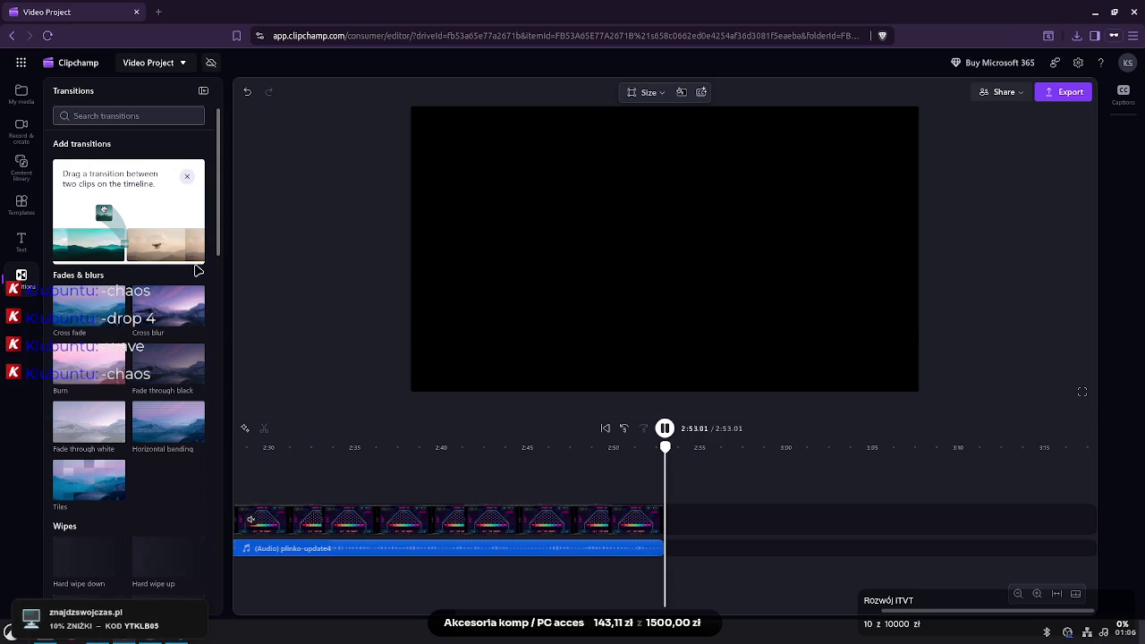
mouse_move(168, 363)
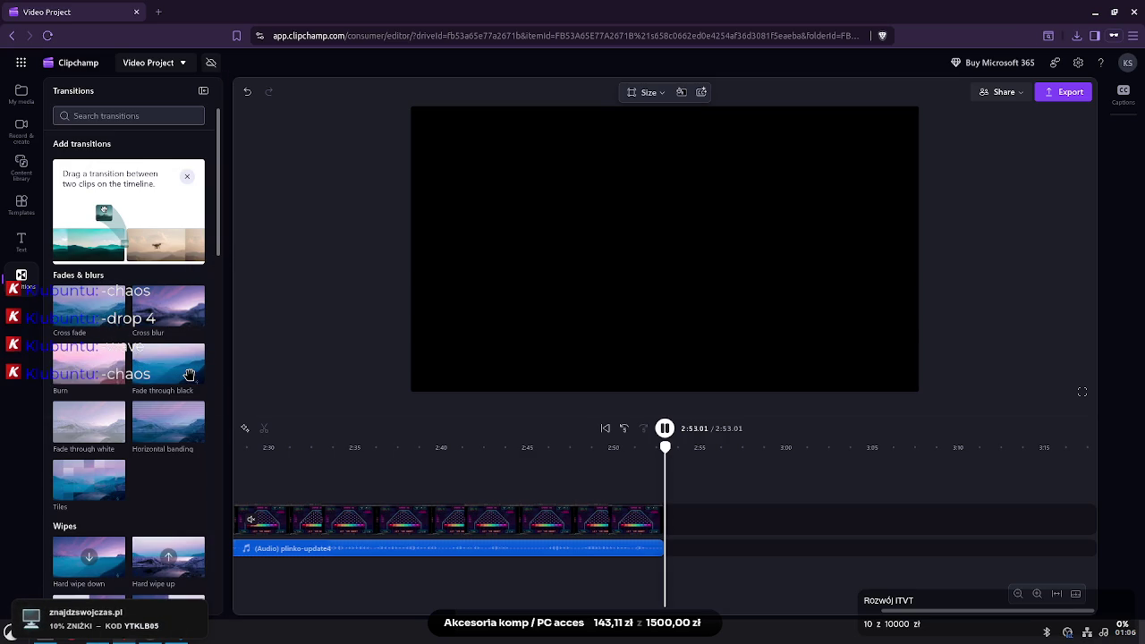
left_click_drag(188, 375, 662, 525)
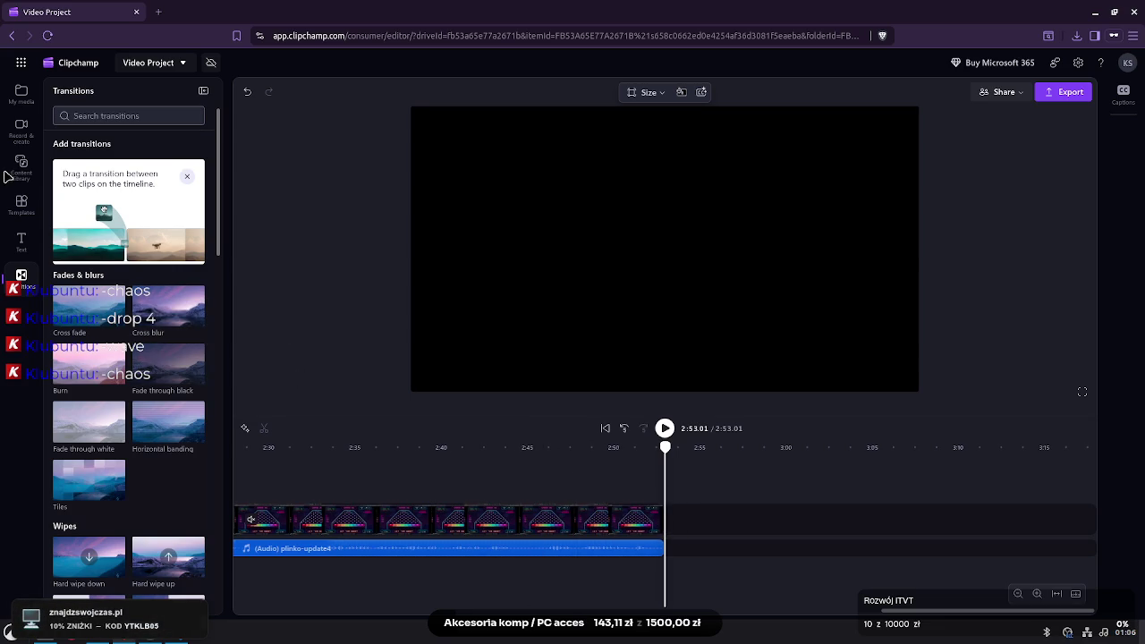
left_click(21, 200)
left_click(23, 175)
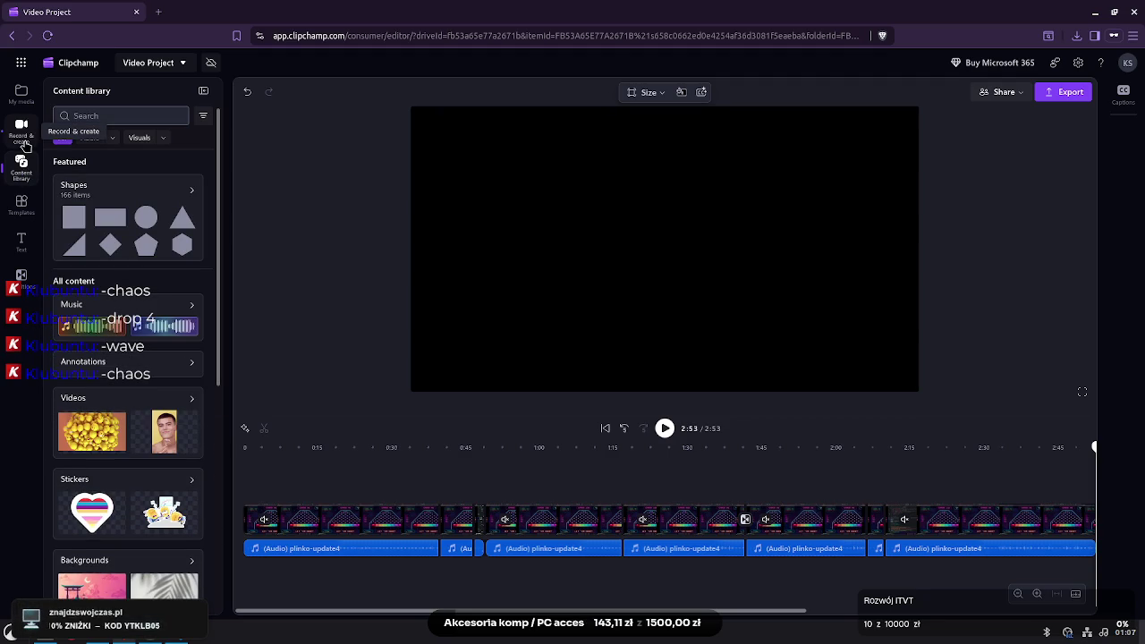
- Place the Black background from Backgrounds after the last gameplay clip, making the video 2:58
mouse_move(224, 204)
left_mouse_down()
mouse_move(244, 504)
mouse_move(222, 110)
left_mouse_up()
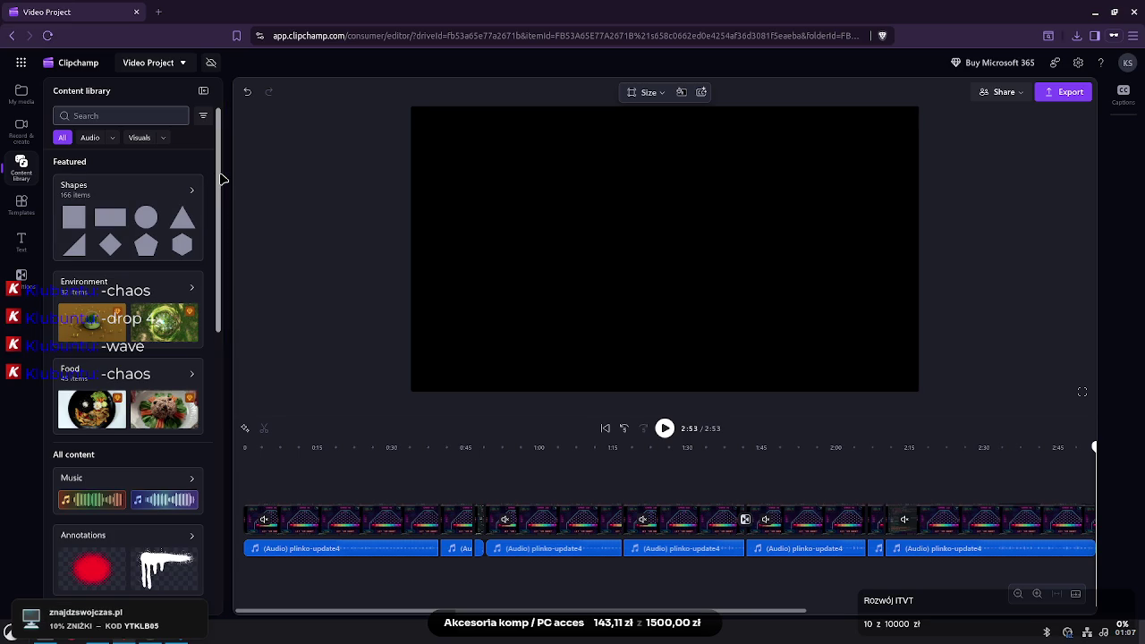
left_click_drag(223, 180, 229, 366)
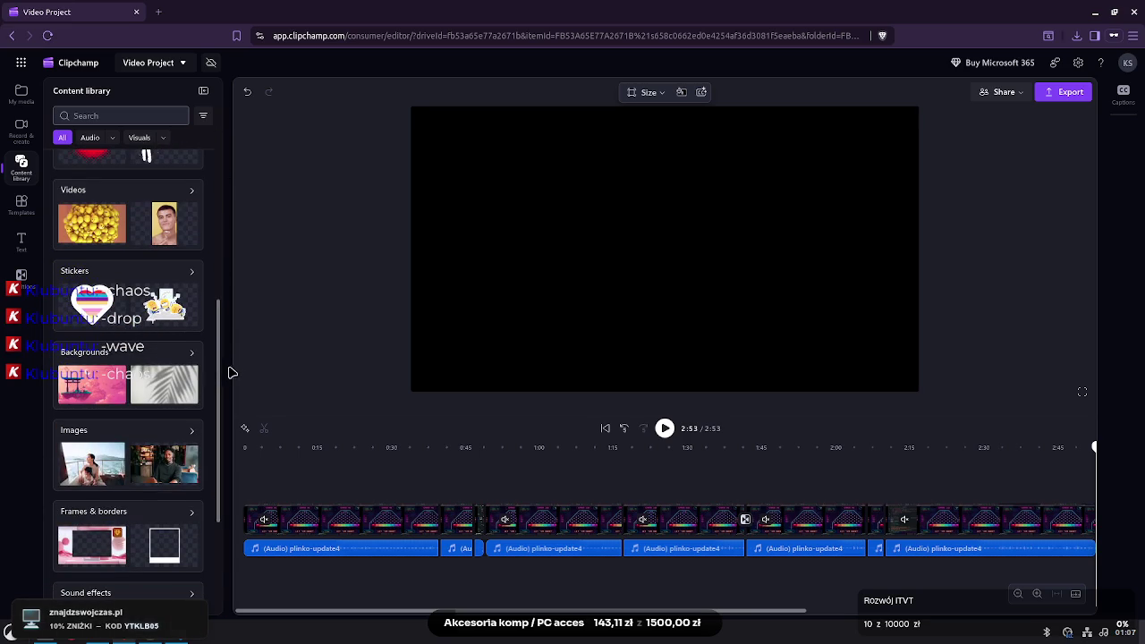
left_click(194, 356)
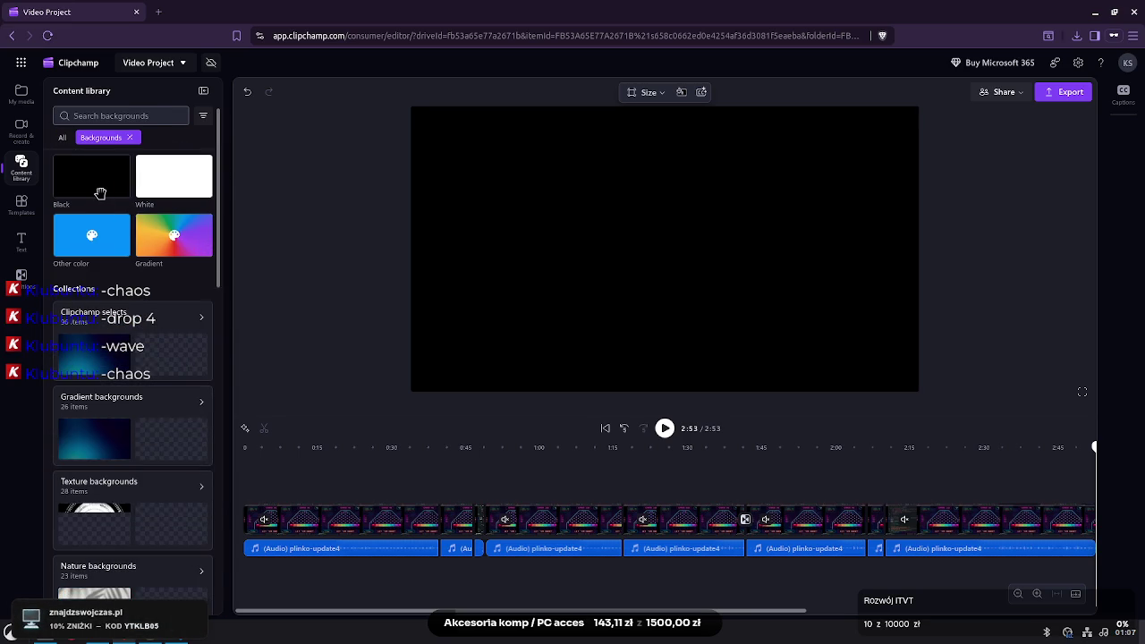
left_click_drag(641, 612, 848, 542)
mouse_move(98, 192)
left_mouse_down()
mouse_move(715, 525)
mouse_move(680, 522)
left_mouse_up()
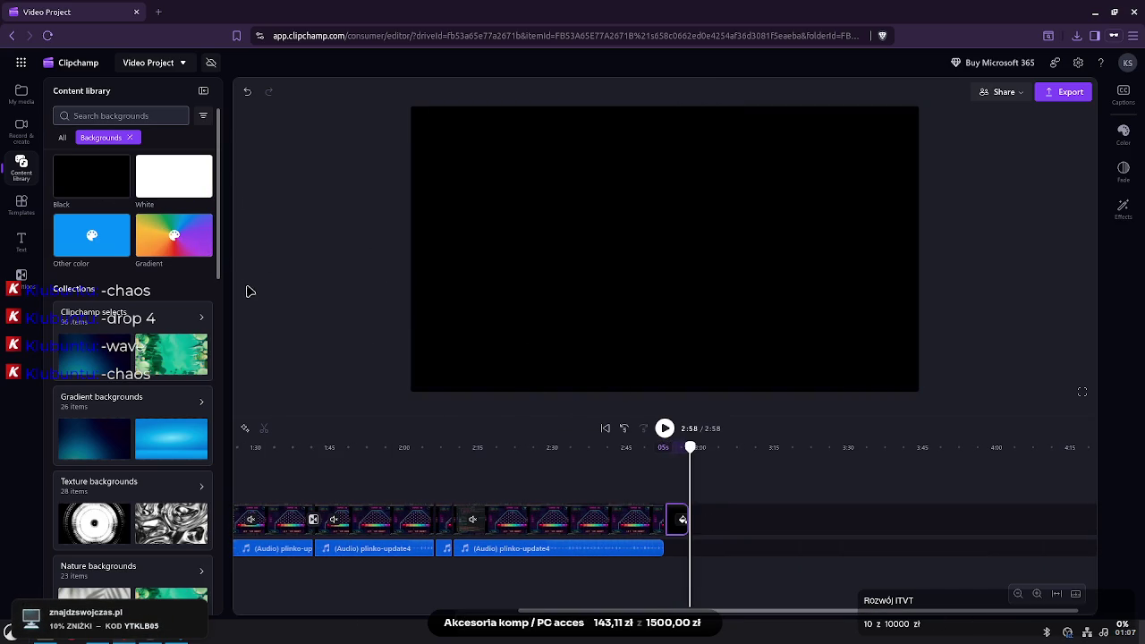
- Add a gradient background at the end and give it a white-green-cyan gradient
left_click(204, 250)
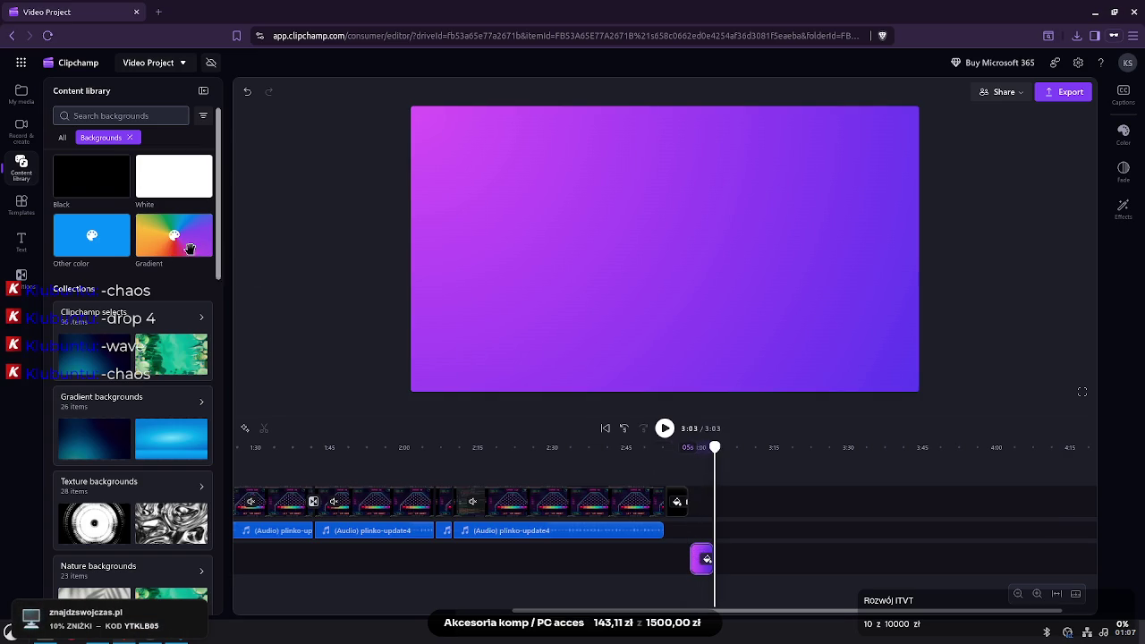
left_click(705, 561)
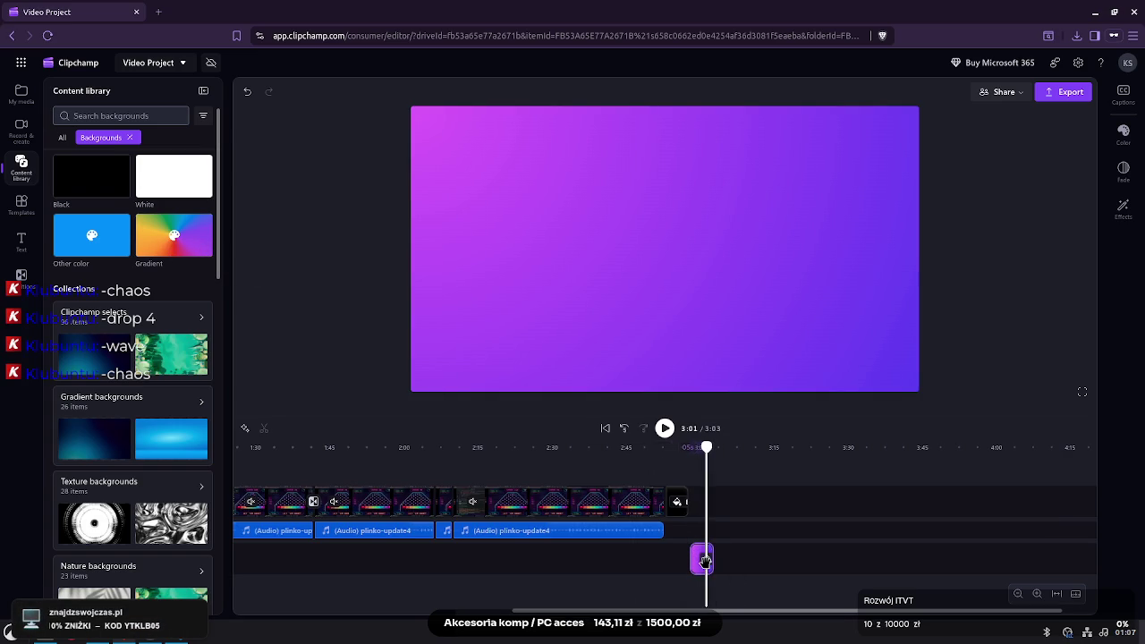
right_click(706, 560)
left_click(736, 555)
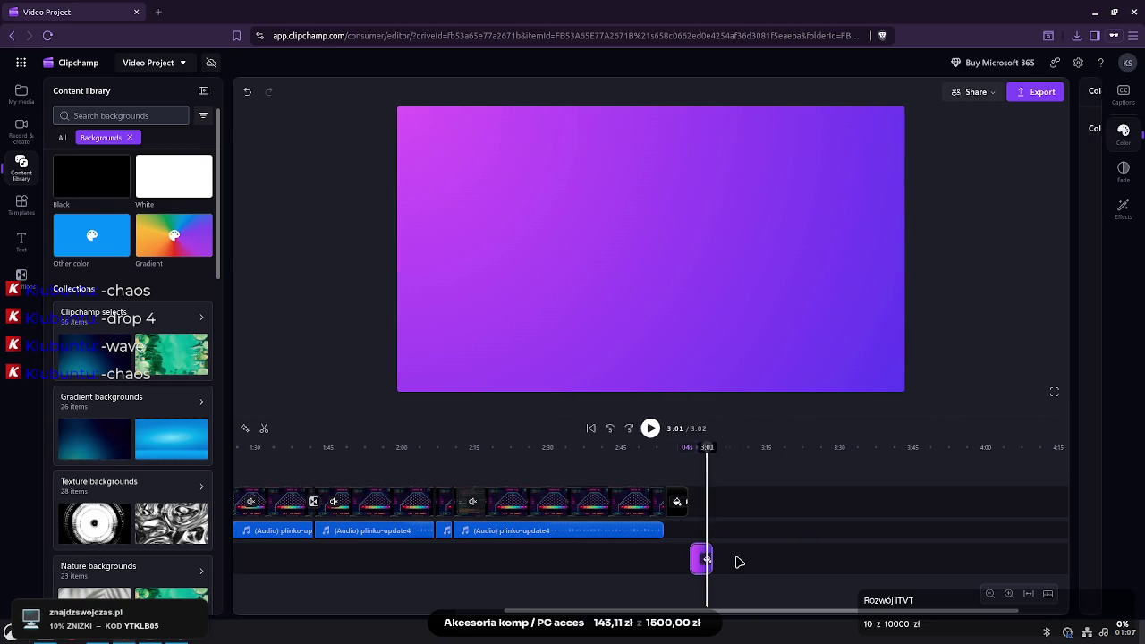
left_click(1082, 129)
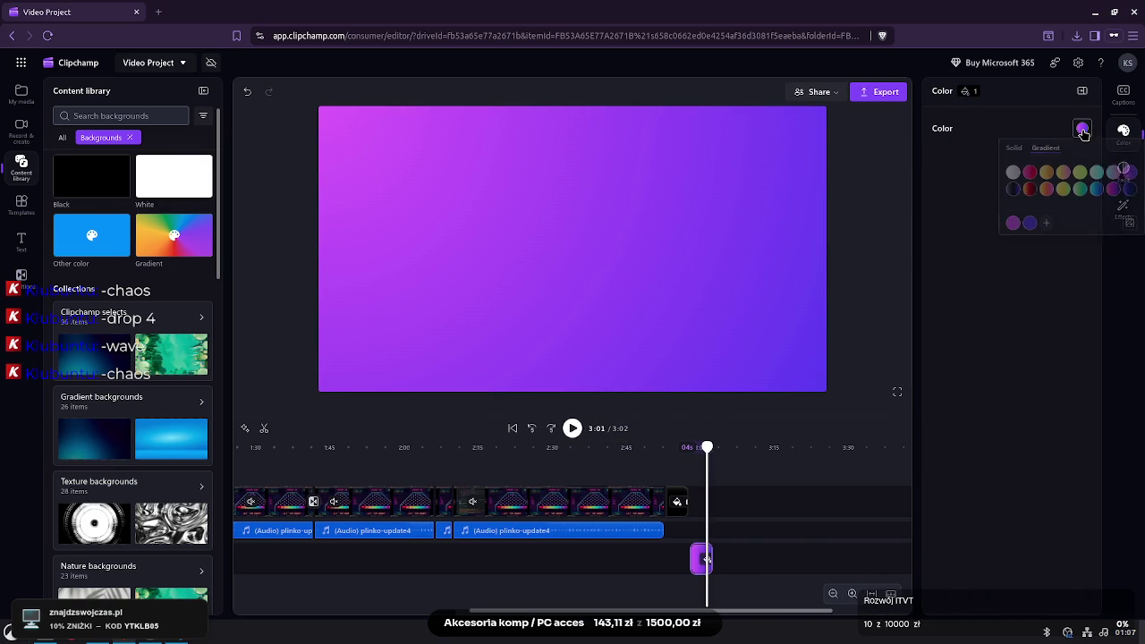
left_click(1080, 195)
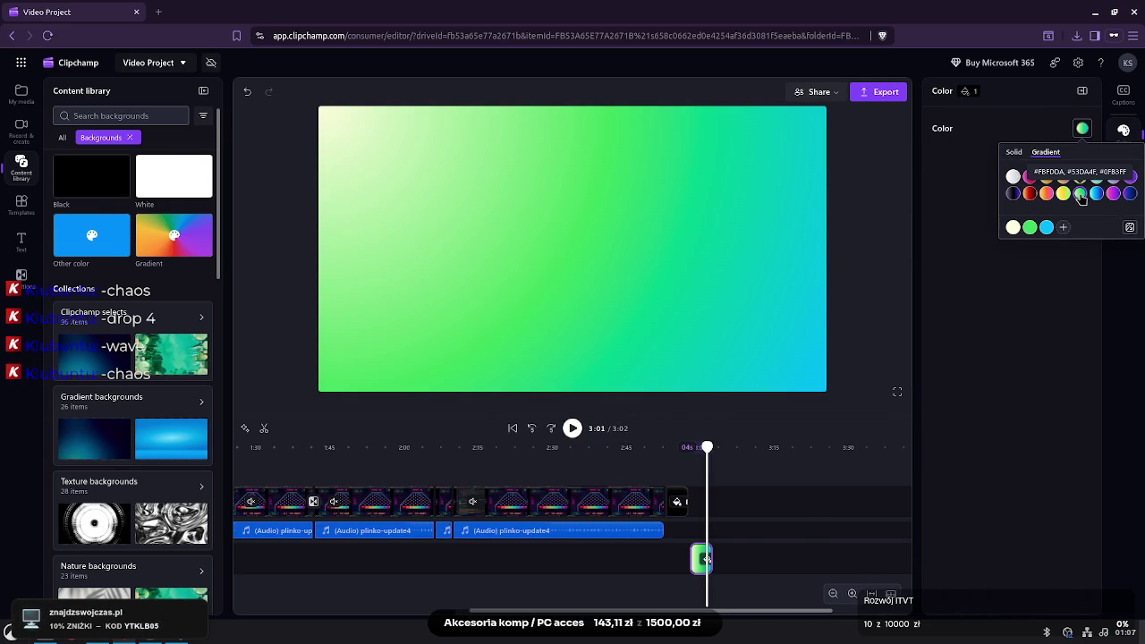
- Delete the gradient clip from the timeline and collapse the Captions side panel
left_click(752, 546)
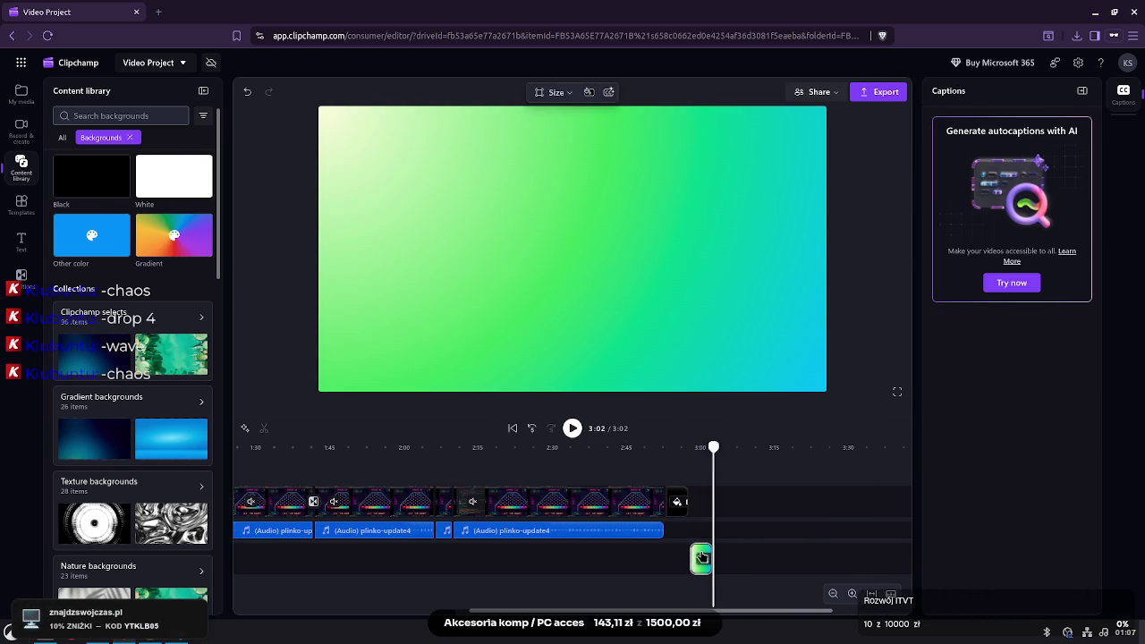
left_click(702, 558)
left_click_drag(702, 558, 702, 554)
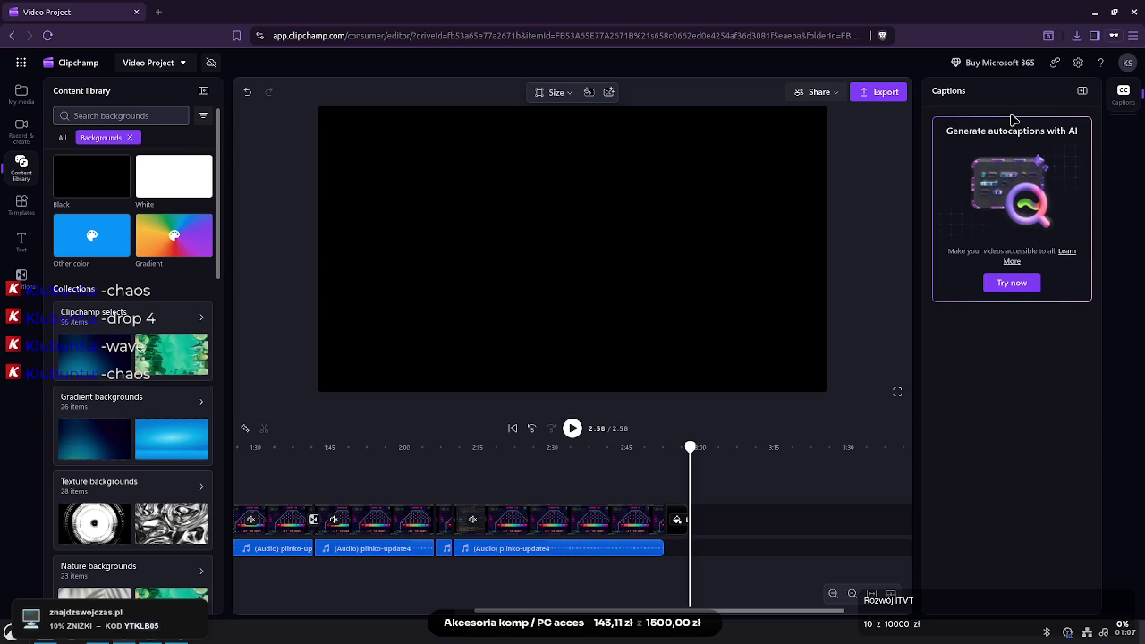
left_click(1087, 92)
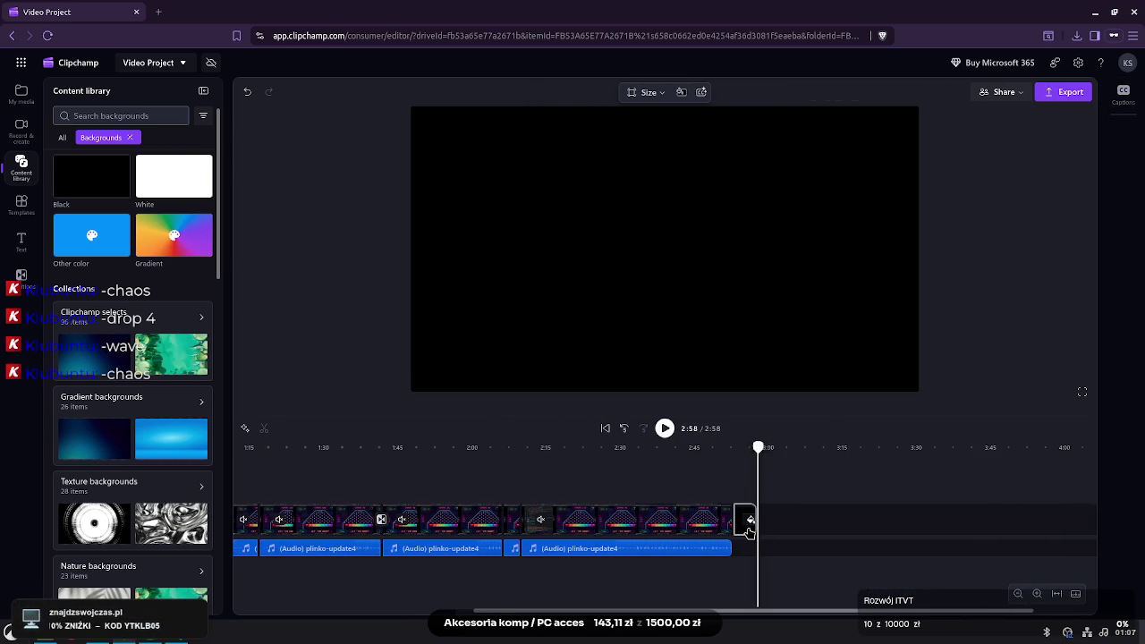
- Trim the last short clip, try Fade through black at the end, and review the ending
left_click_drag(751, 519, 738, 523)
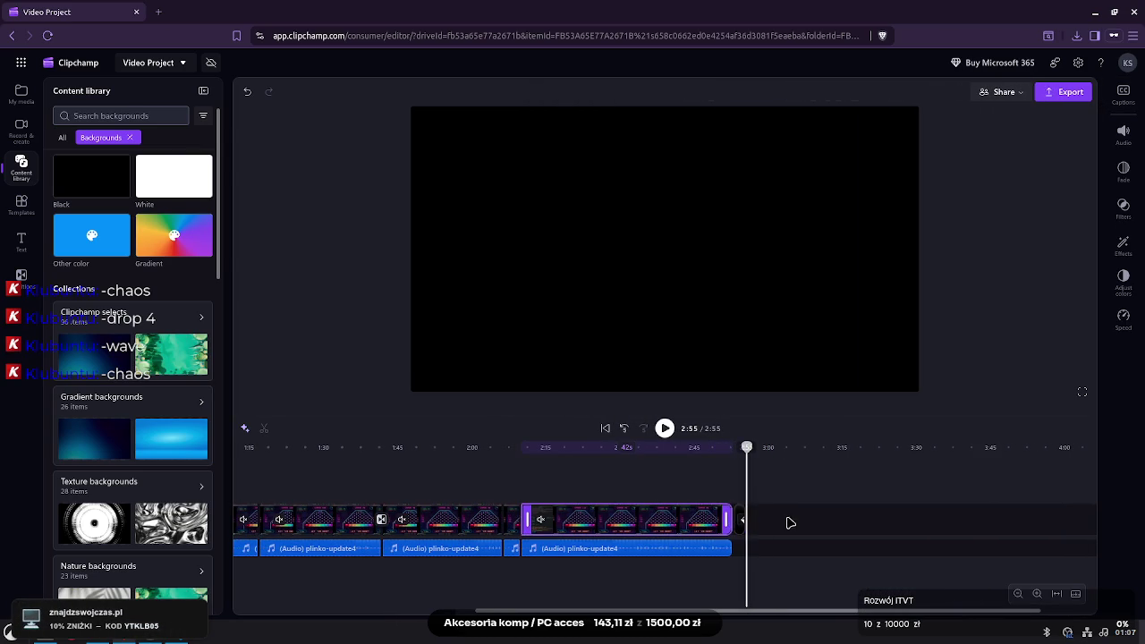
left_click(21, 273)
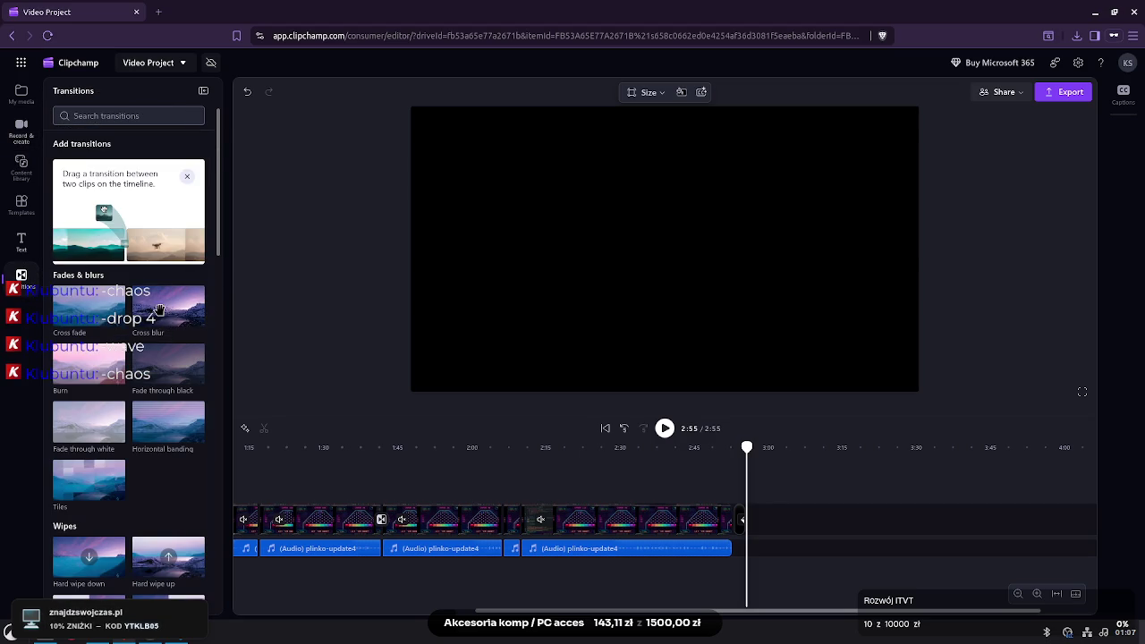
mouse_move(143, 351)
left_mouse_down()
mouse_move(442, 434)
mouse_move(734, 490)
left_mouse_up()
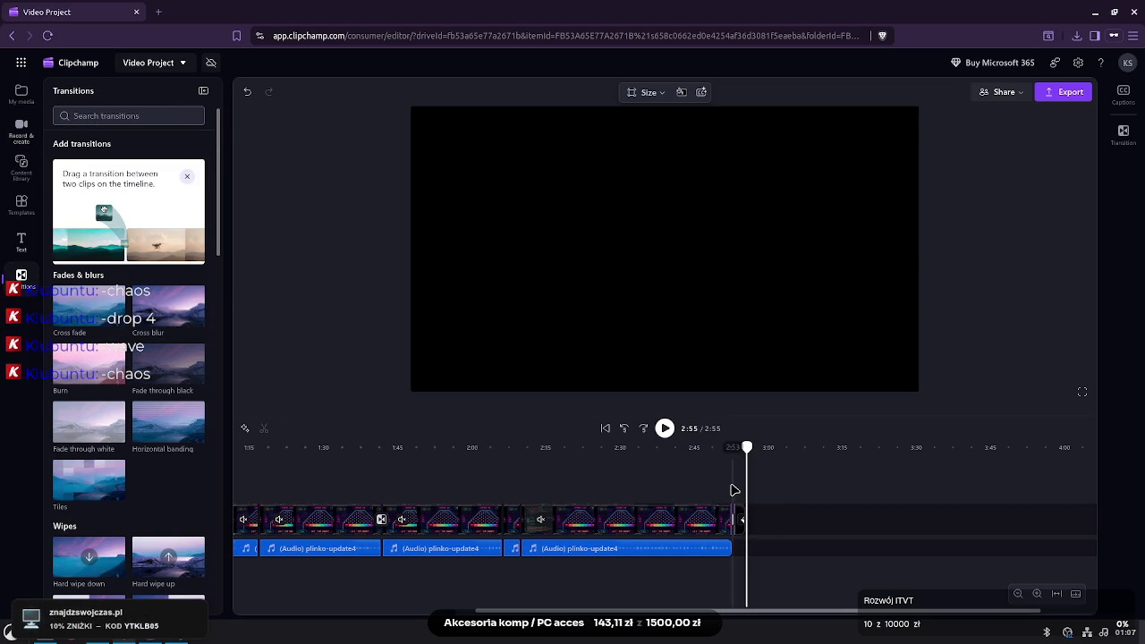
left_click(724, 447)
key("space")
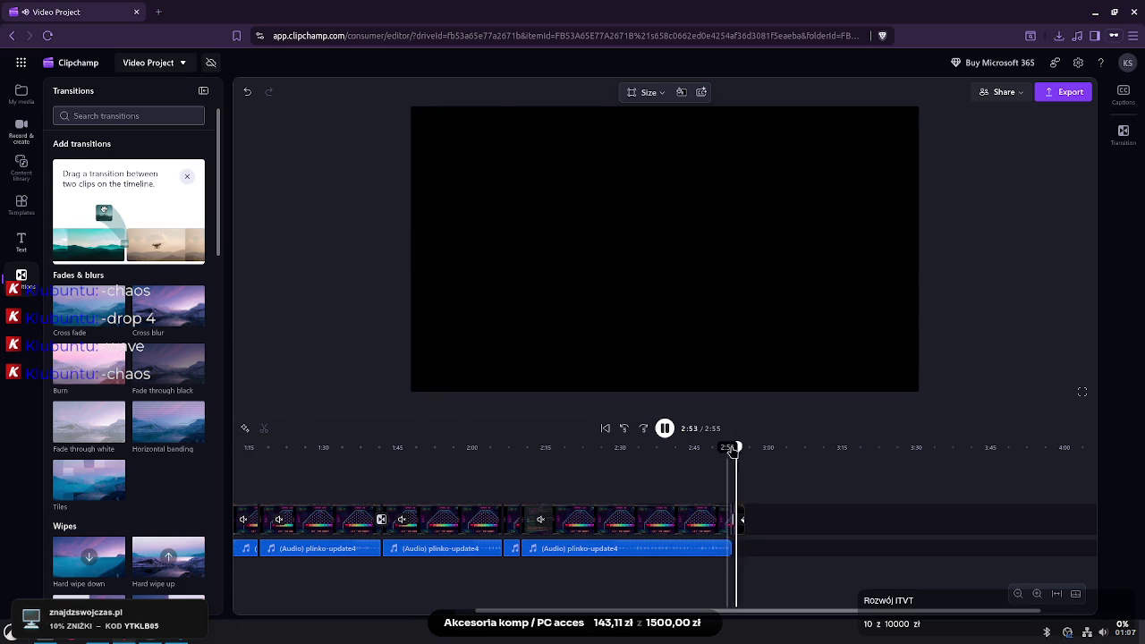
left_click(727, 447)
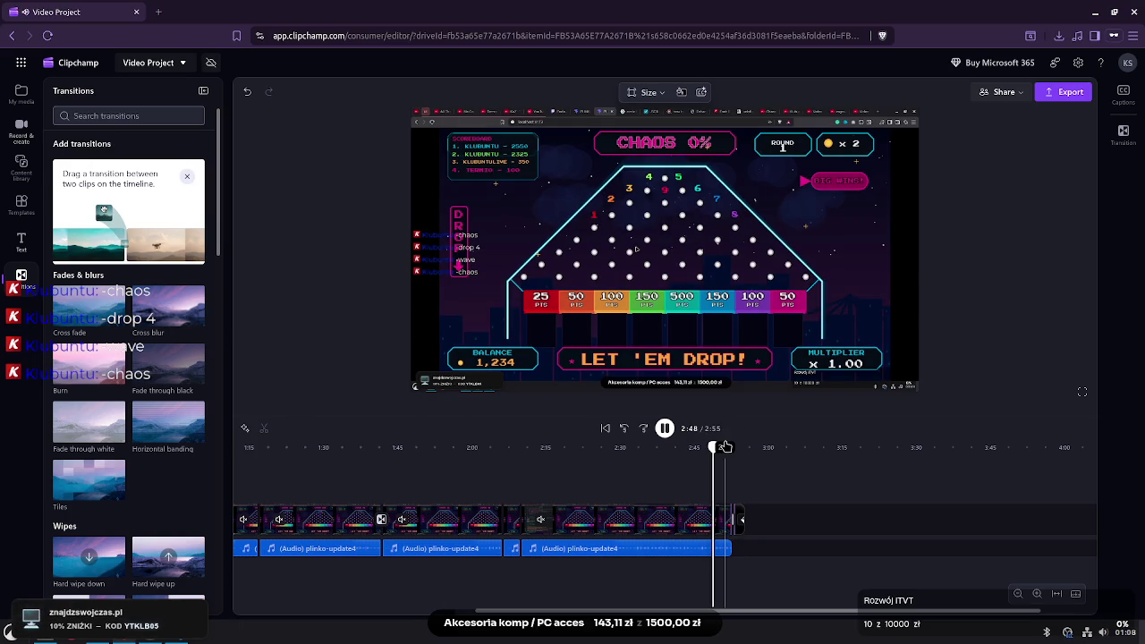
left_click(715, 447)
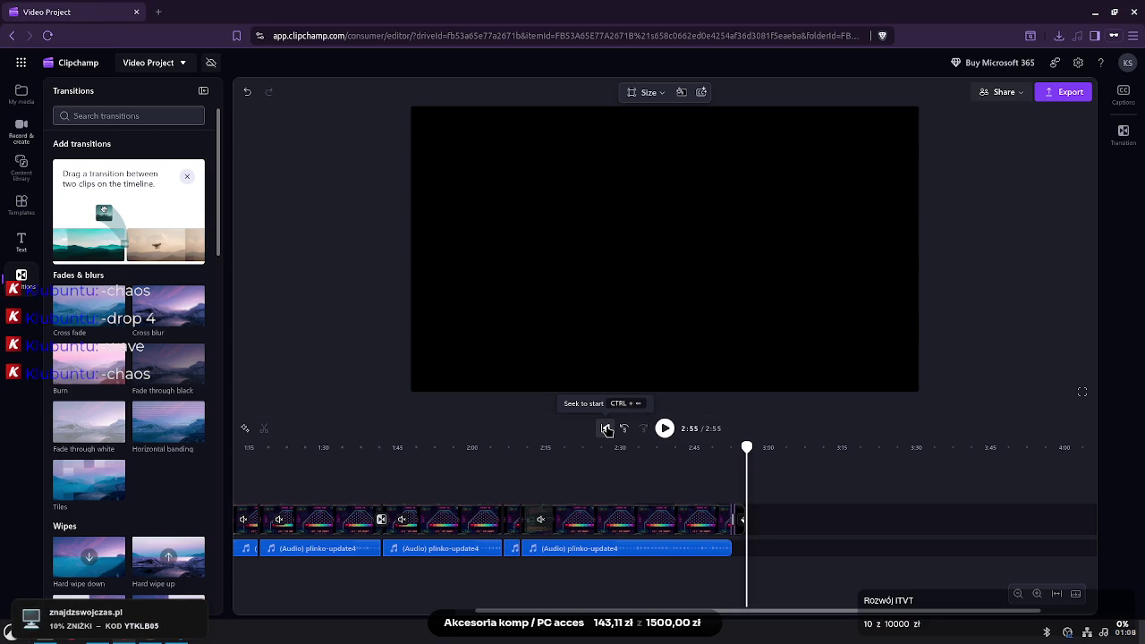
- Trim the last video clip to end at 2:54 and play the new ending
left_click(740, 518)
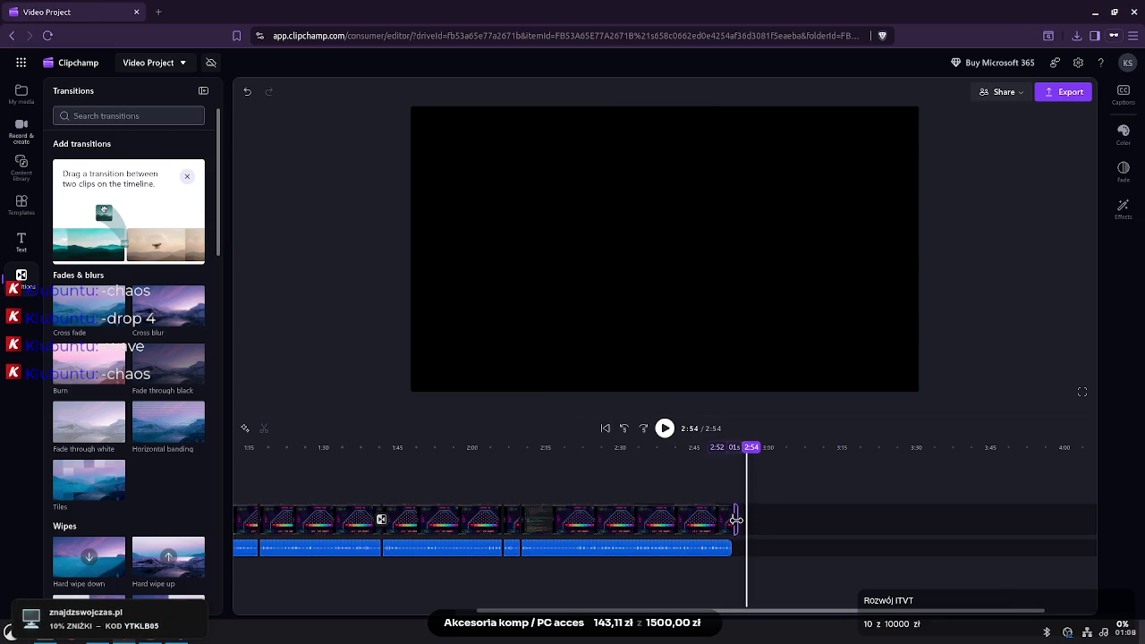
left_click_drag(735, 520, 730, 478)
key("space")
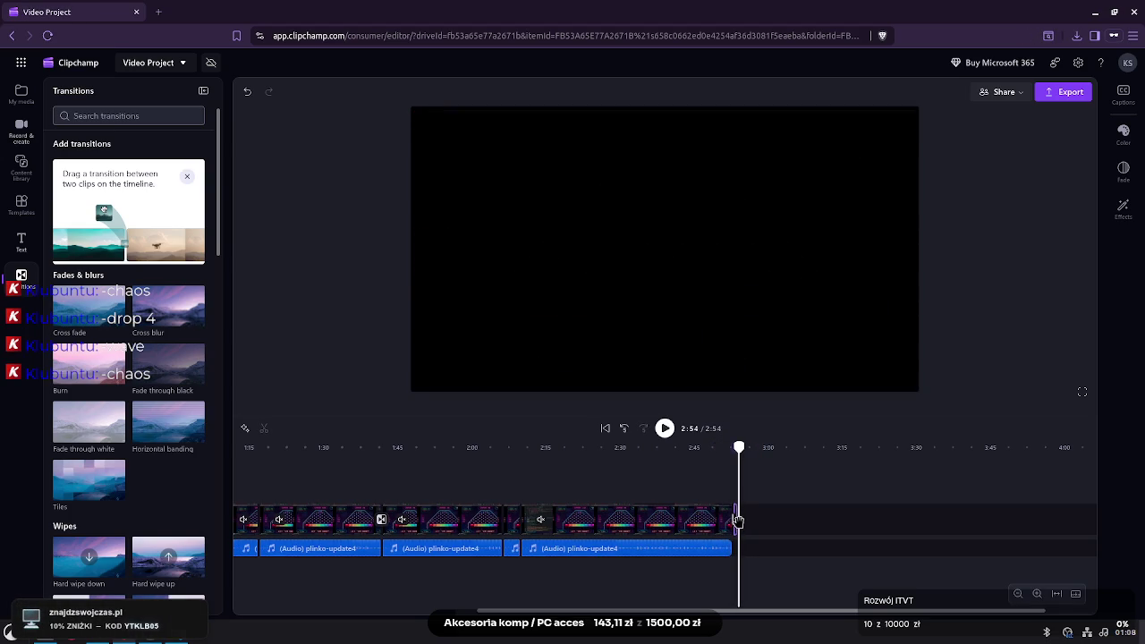
left_click(1037, 593)
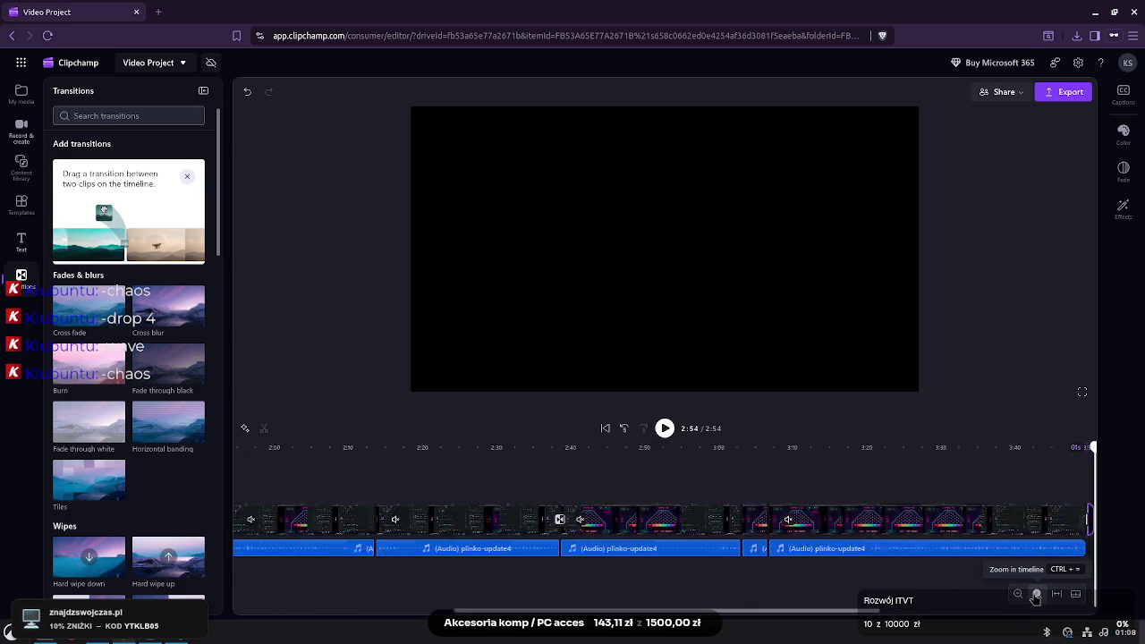
- Review the ending from 2:48 and trim the final video clip to end at 2:53.00
left_click_drag(818, 615, 1069, 615)
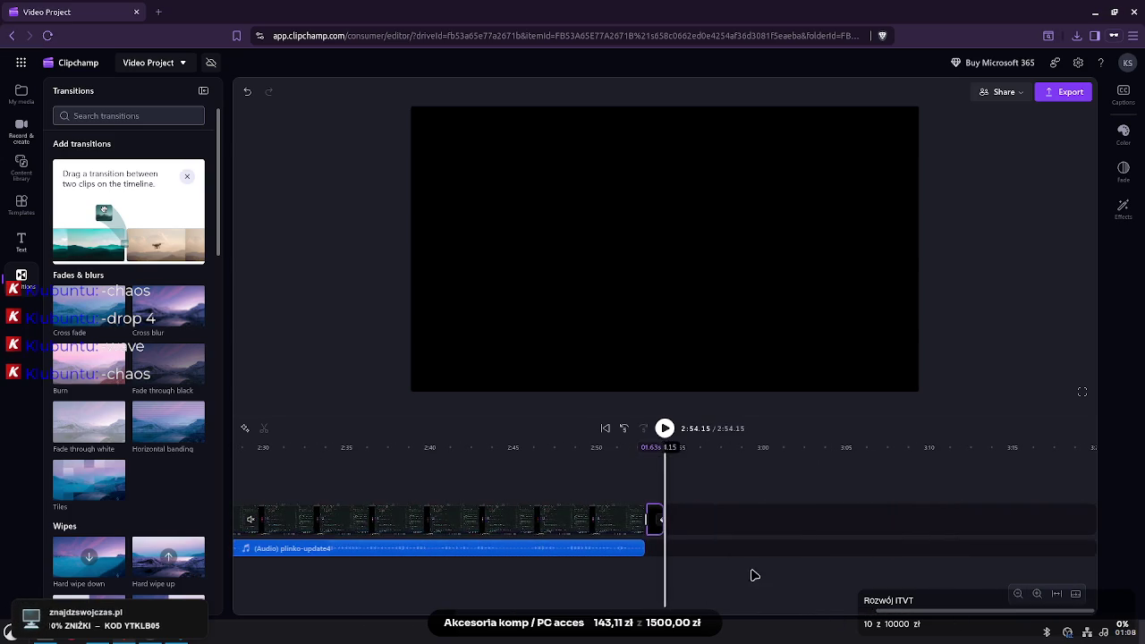
left_click(659, 519)
left_click_drag(664, 447, 561, 449)
key("space")
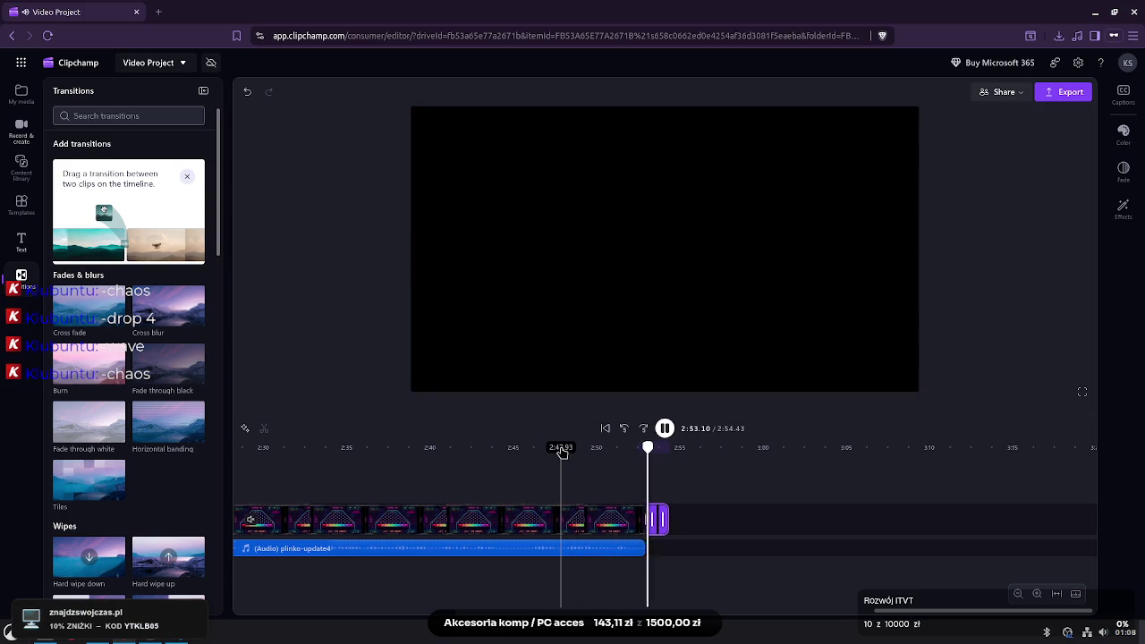
left_click(615, 447)
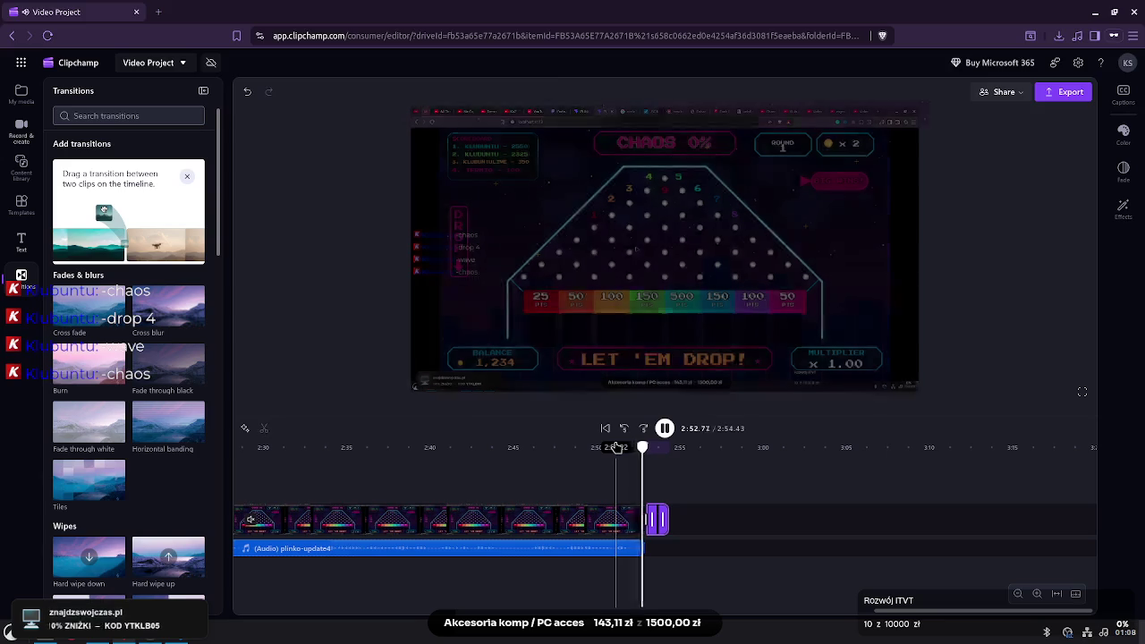
left_click(646, 518)
left_click_drag(641, 518, 633, 520)
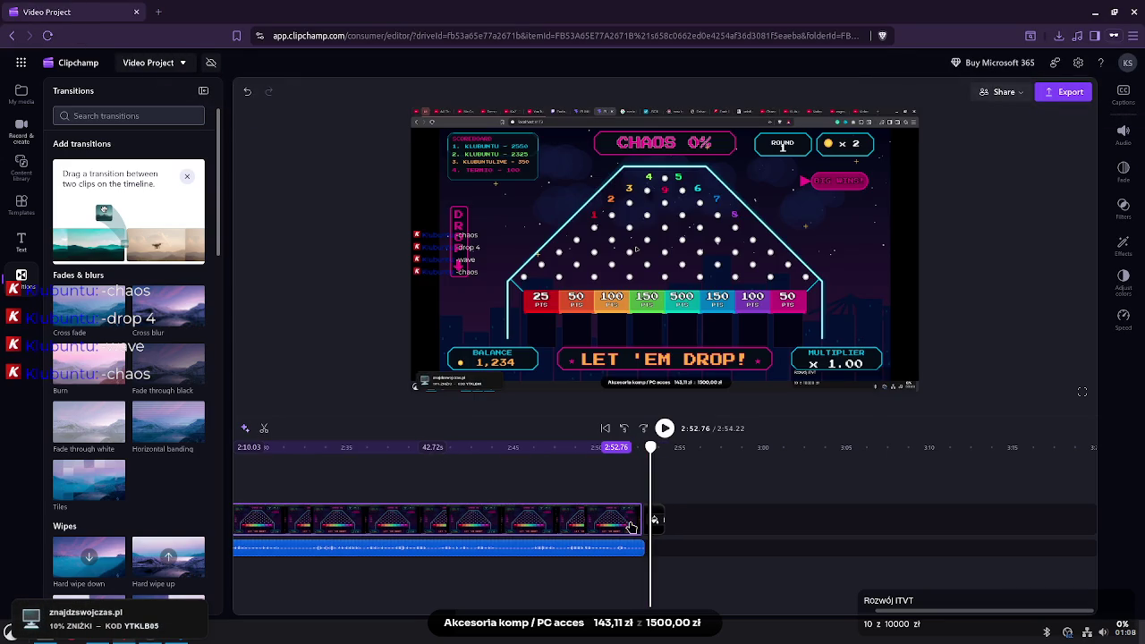
left_click(602, 447)
key("space")
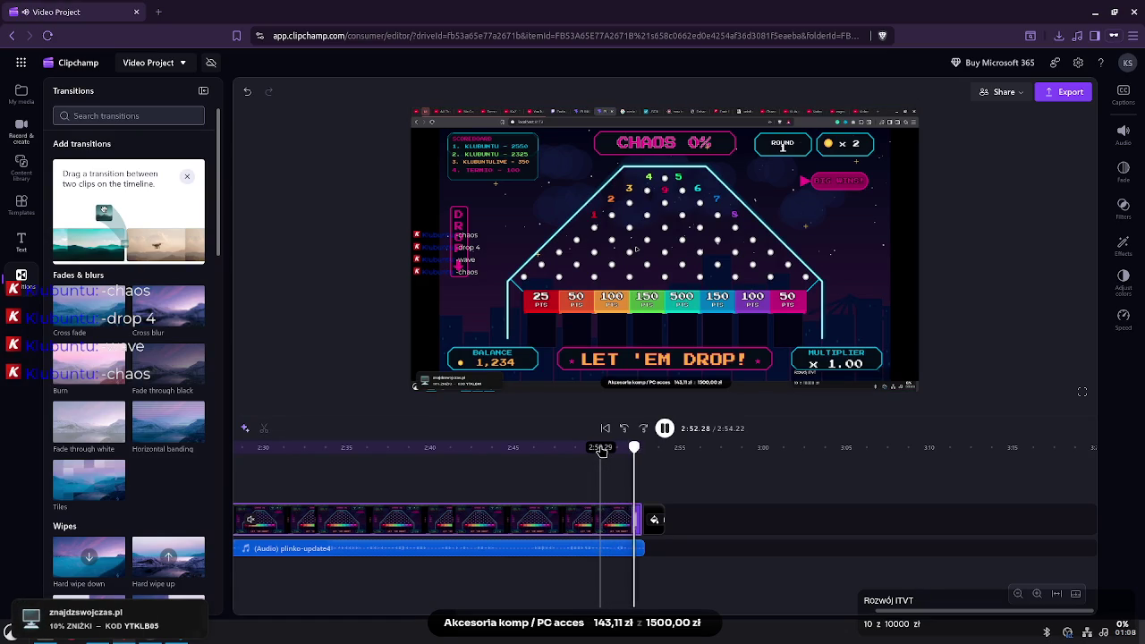
- Shorten the final short clip to a 2:53.89 total and add Fade through black between the last two clips
left_click(651, 526)
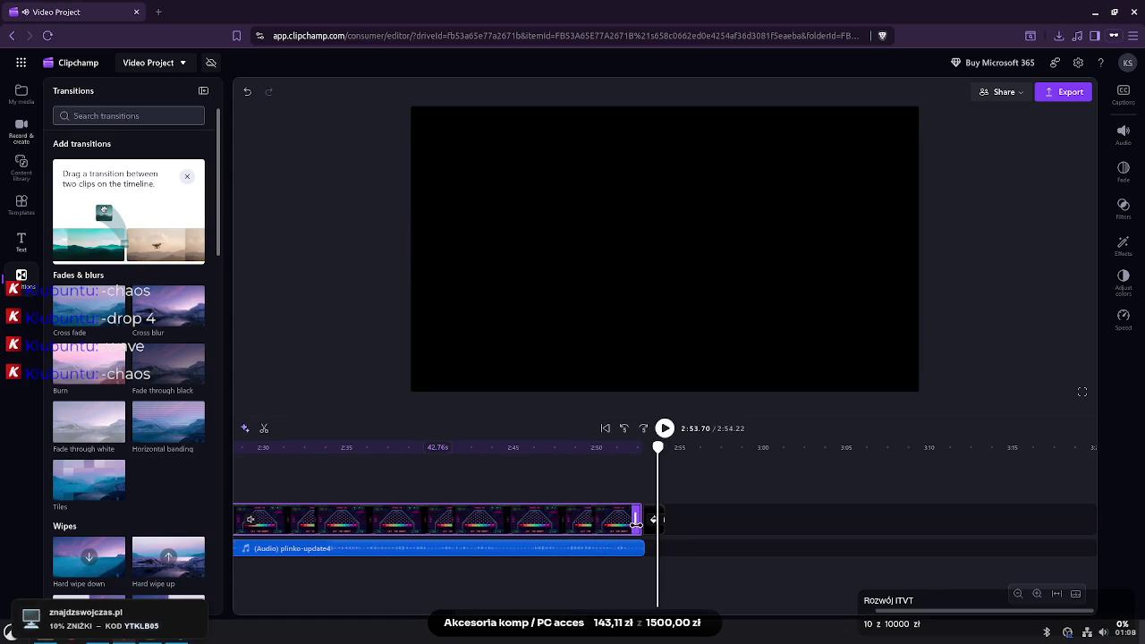
left_click_drag(637, 526, 622, 451)
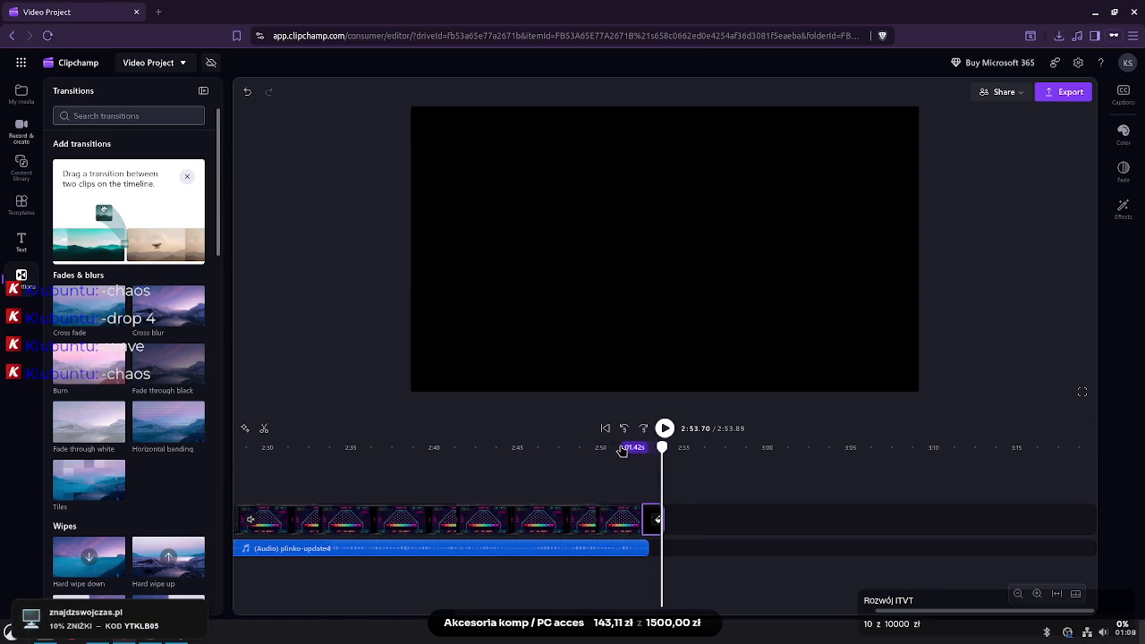
left_click(620, 464)
key("space")
key("space")
left_click_drag(168, 378, 642, 520)
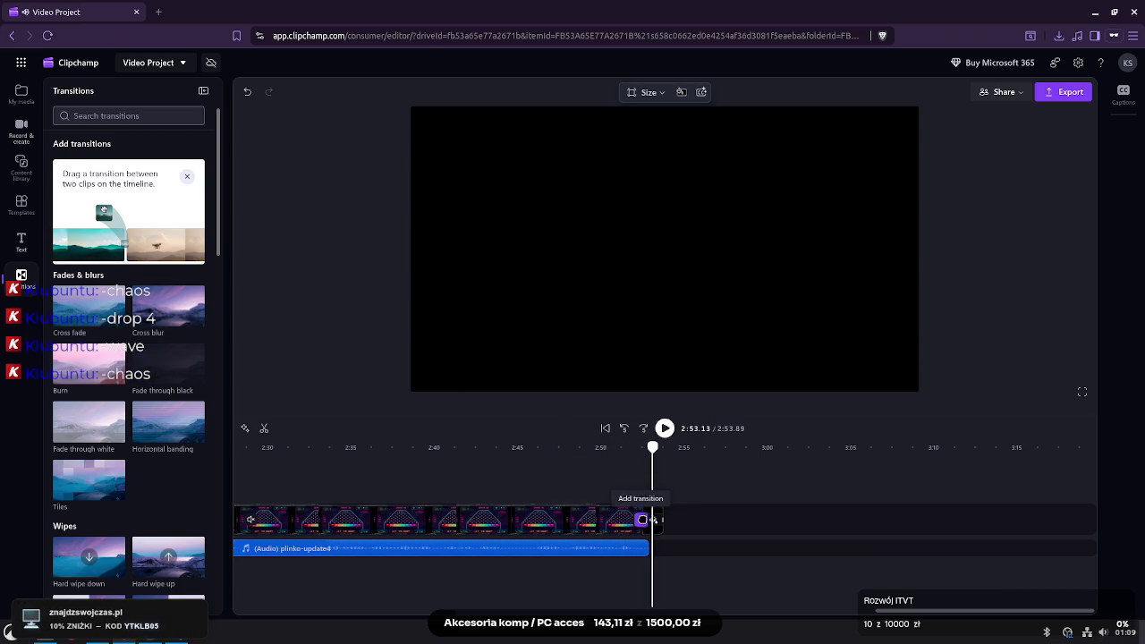
- Preview the Fade through black ending and trim the final clip so the video ends at 2:53.18
left_click(623, 463)
key("space")
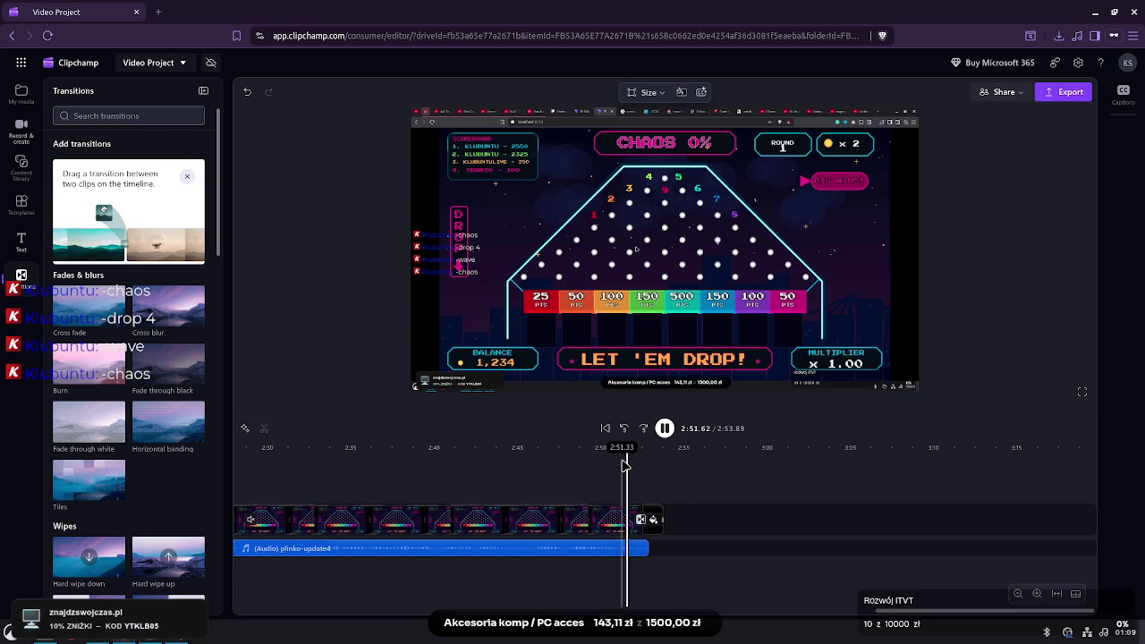
left_click(601, 464)
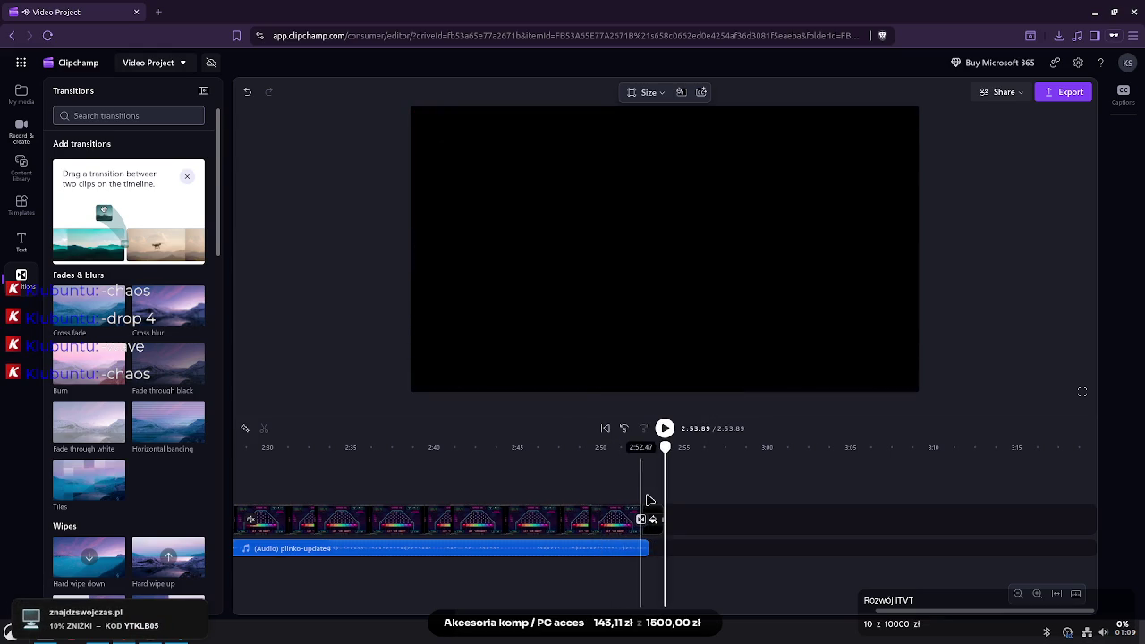
left_click_drag(661, 516, 667, 517)
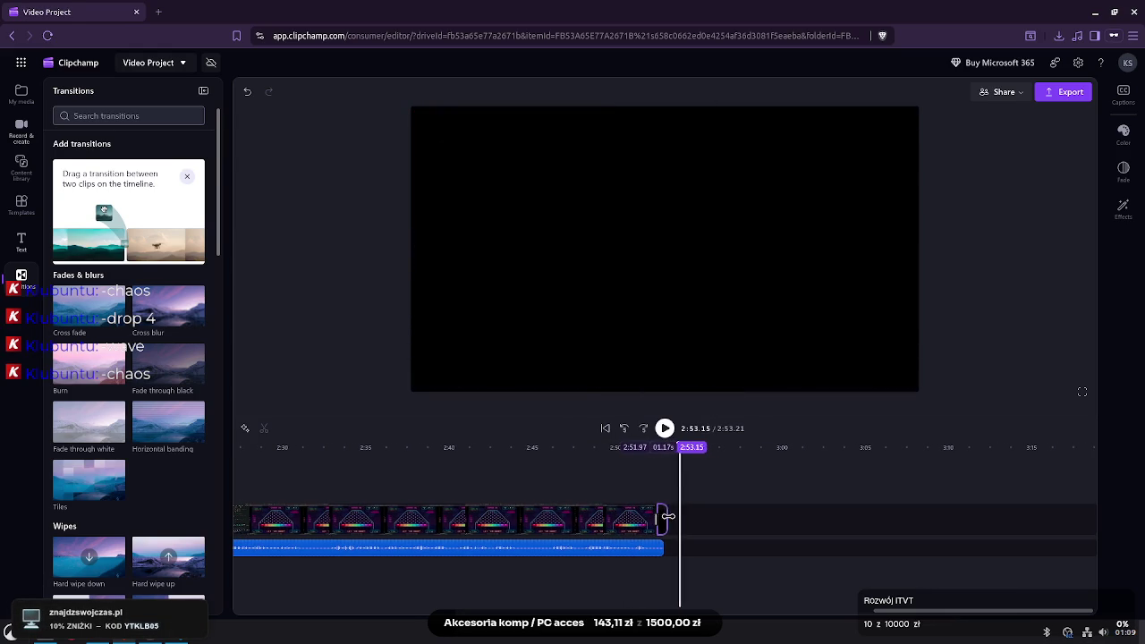
left_click_drag(662, 517, 661, 517)
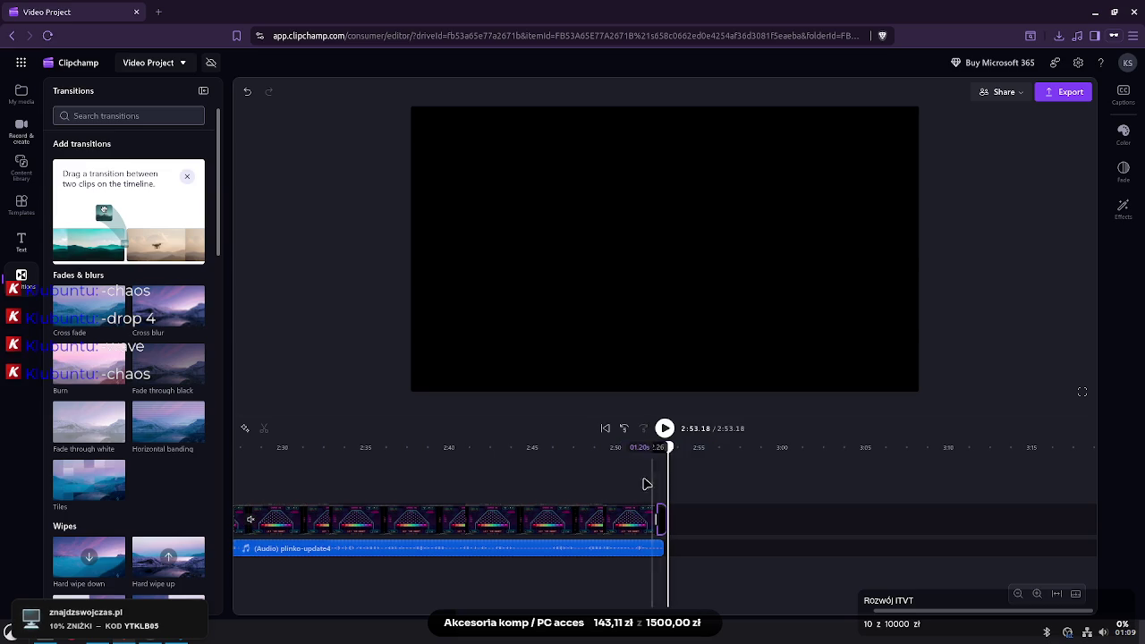
left_click(628, 453)
left_click(615, 449)
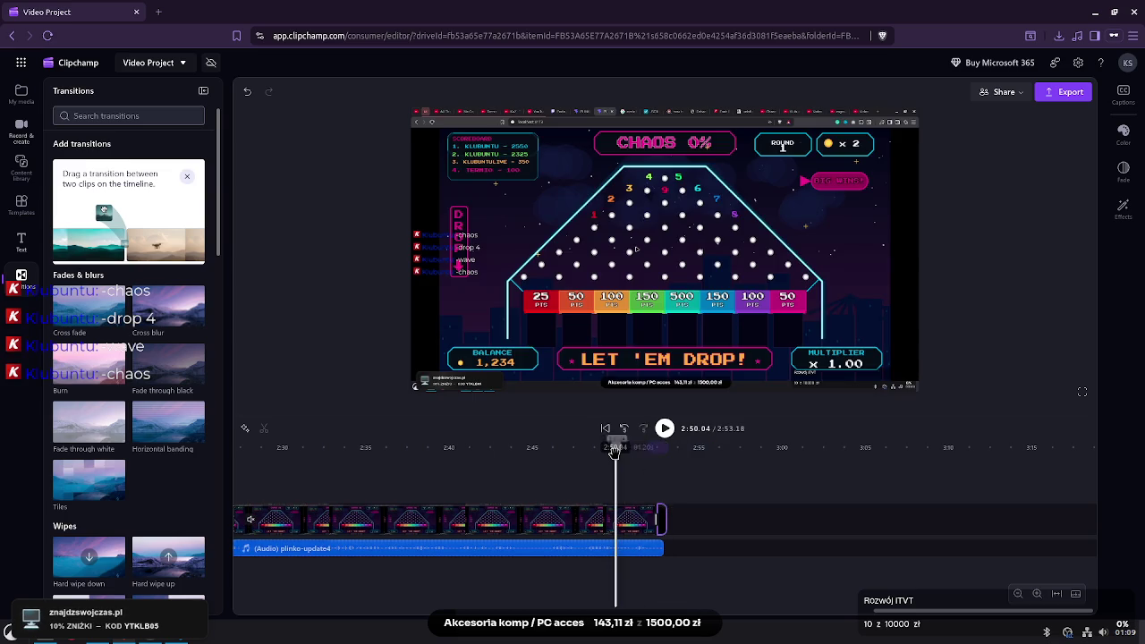
key("space")
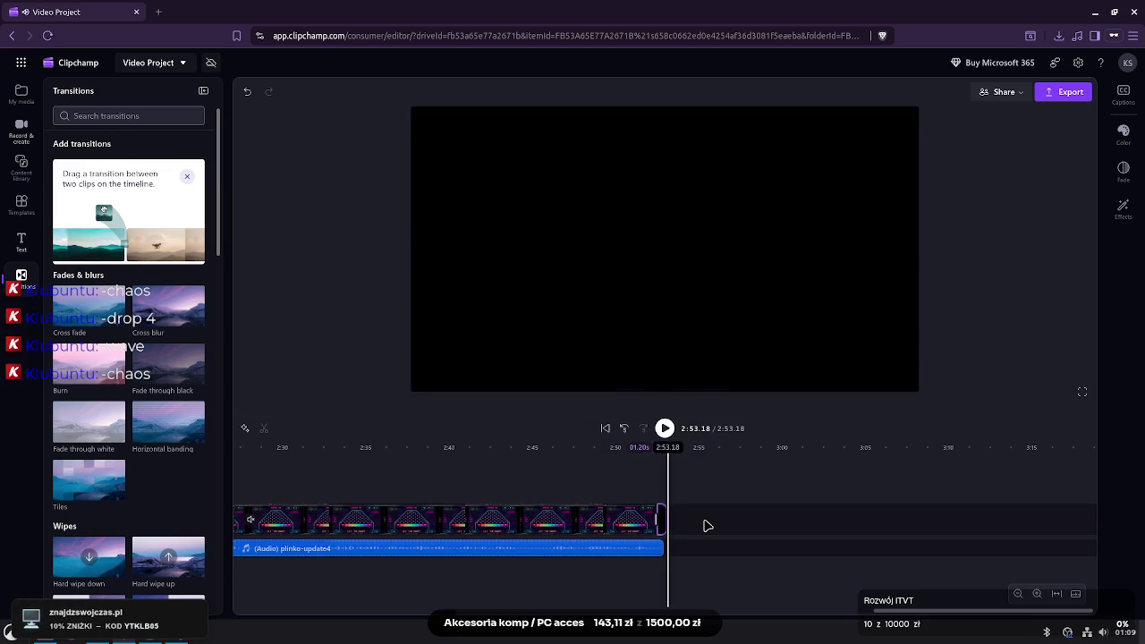
left_click_drag(890, 611, 255, 611)
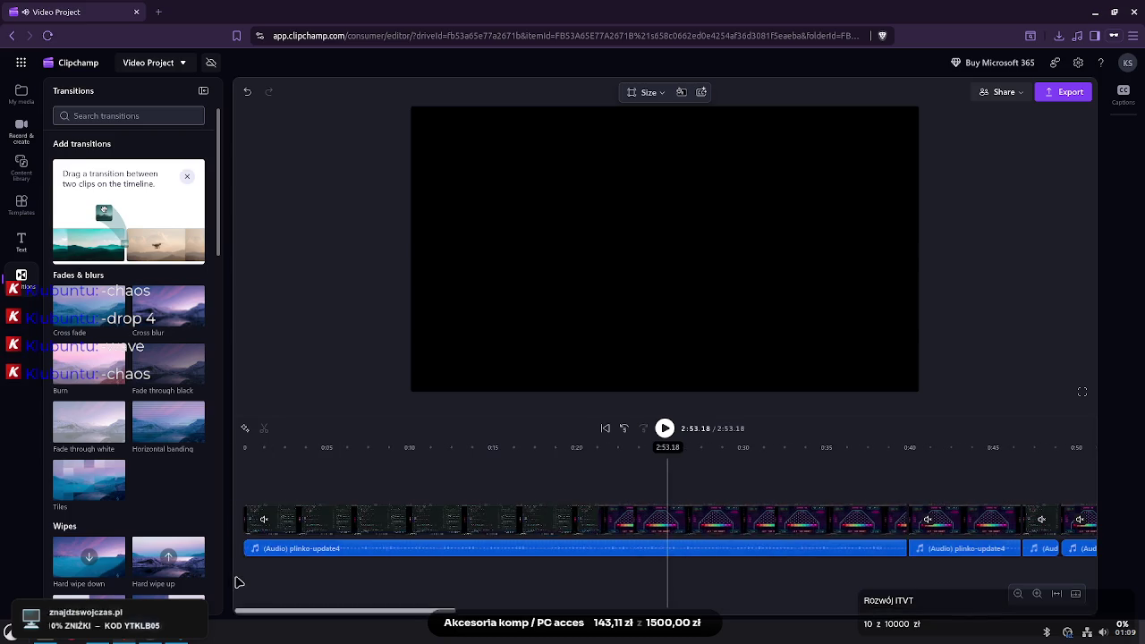
- Play the 2:53.18 Plinko edit from 0:00 to review it
left_click_drag(259, 459, 199, 456)
key("space")
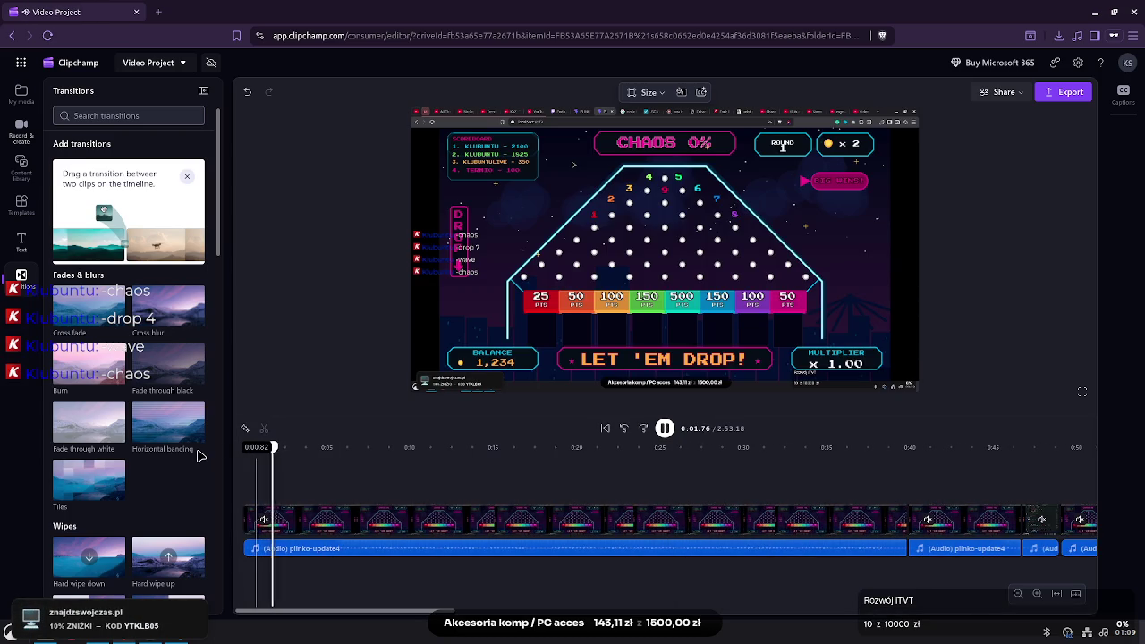
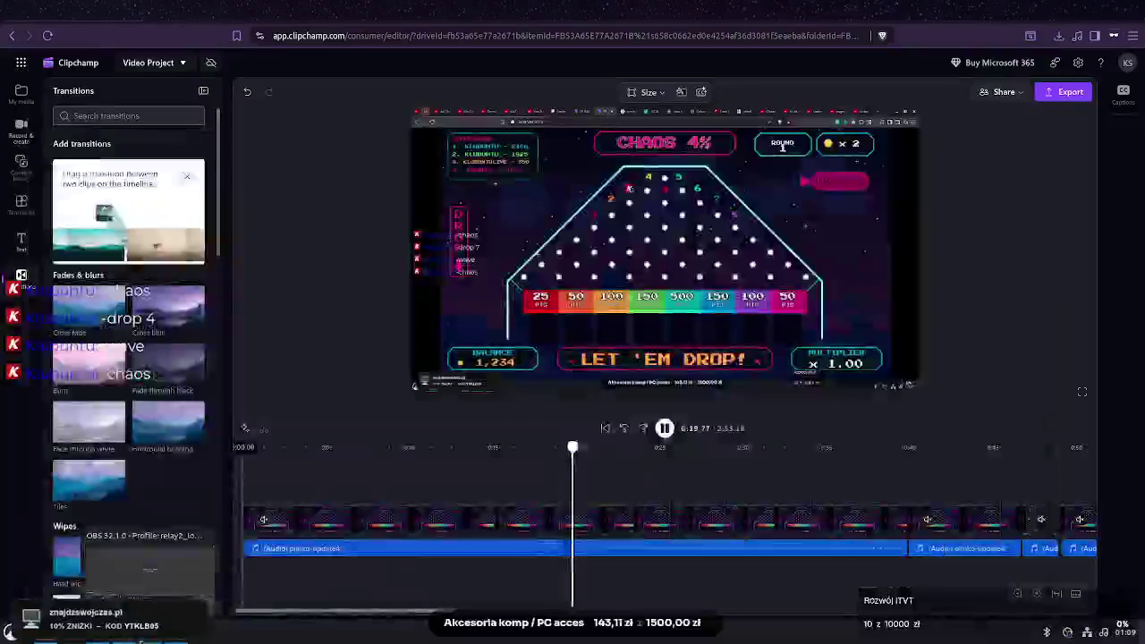
- Launch Xed and type the first chapter line '0:00 - Wprowadzone poprawki'
key("super")
type("xed")
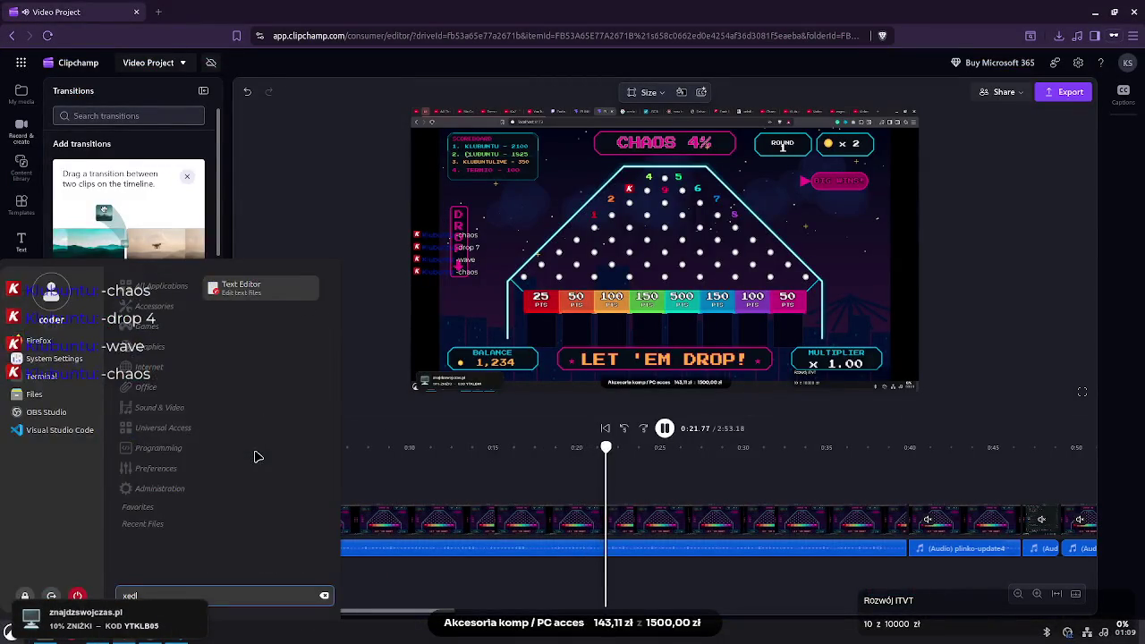
key("Return")
left_click_drag(304, 48, 524, 521)
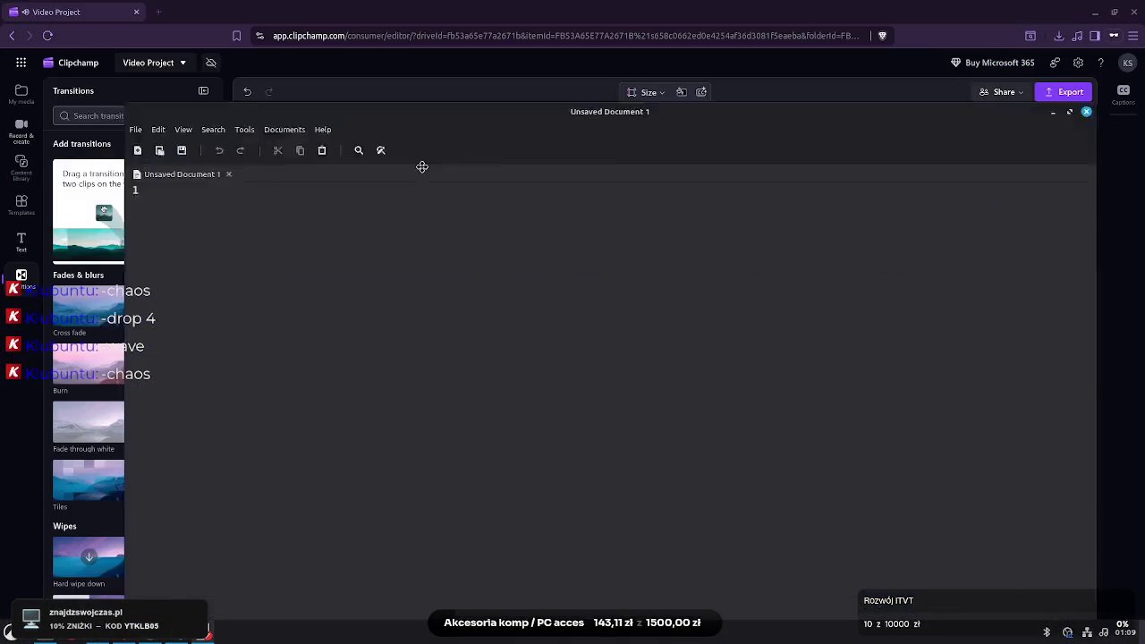
key("BackSpace")
key("BackSpace")
type(":00 - Wpro")
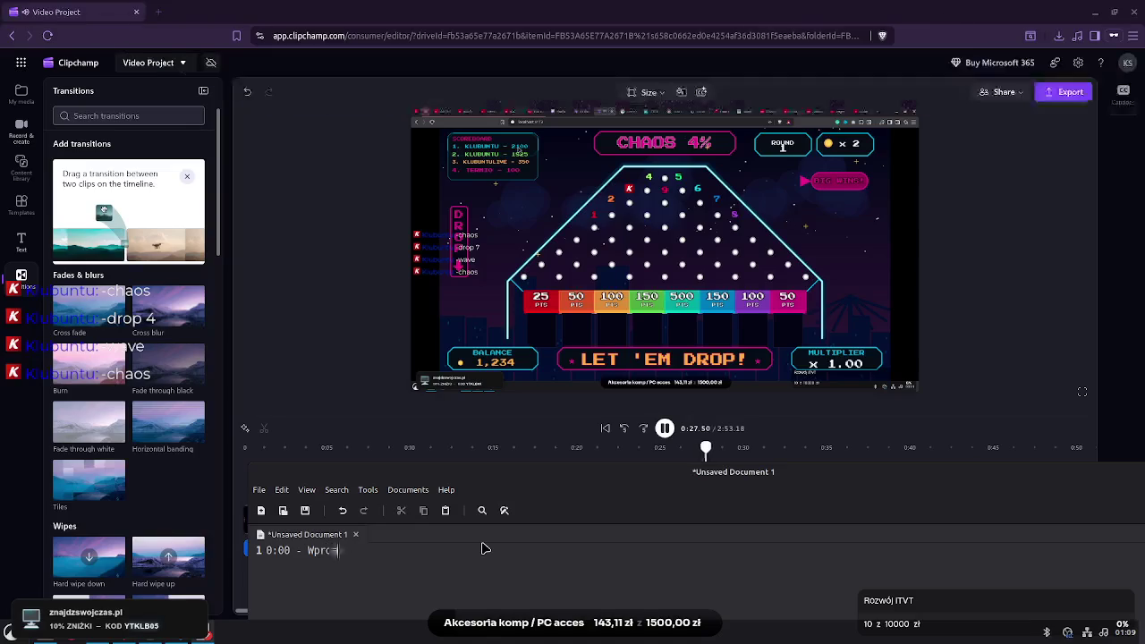
type("adzone poprawki")
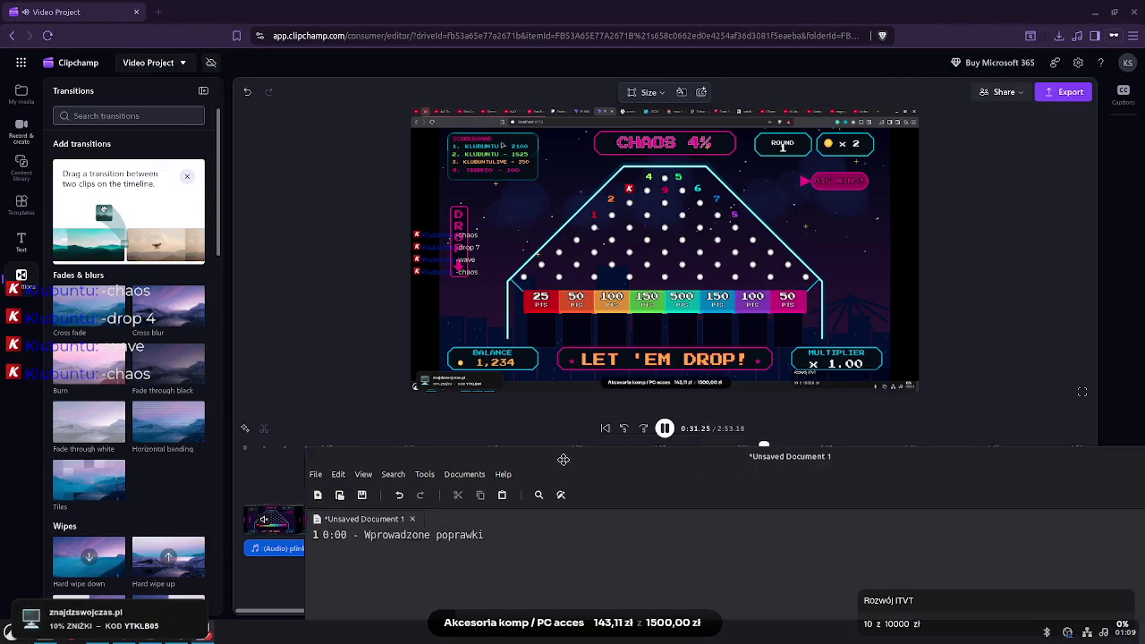
left_click_drag(467, 508, 881, 497)
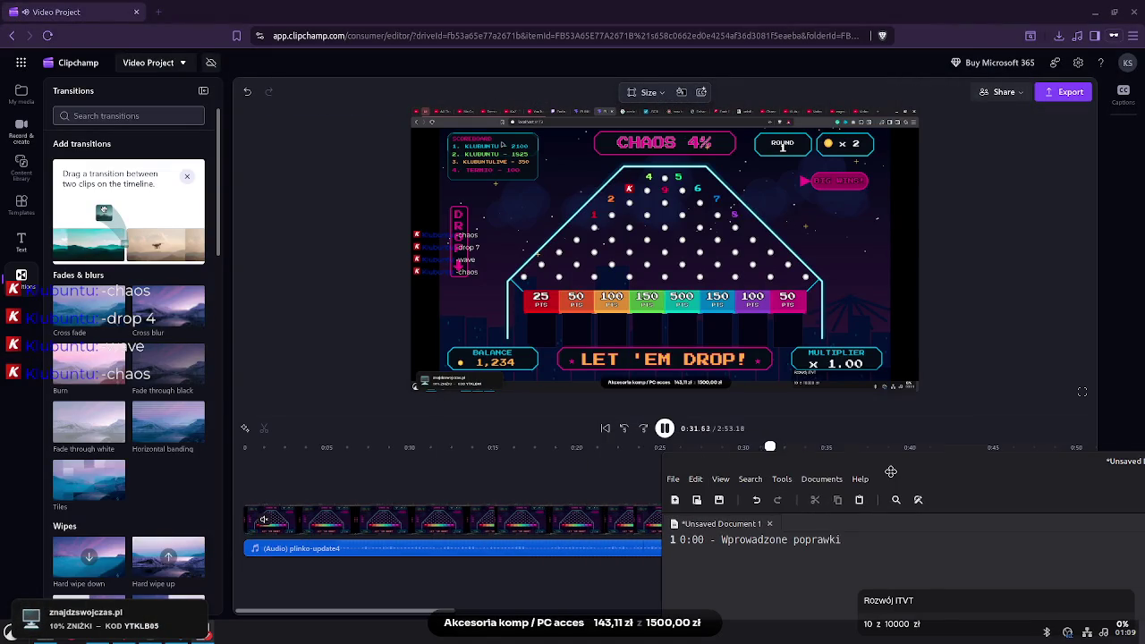
- Scrub the gameplay between 0:40 and 0:49 to locate the scoreboard change at 0:48
left_click(753, 512)
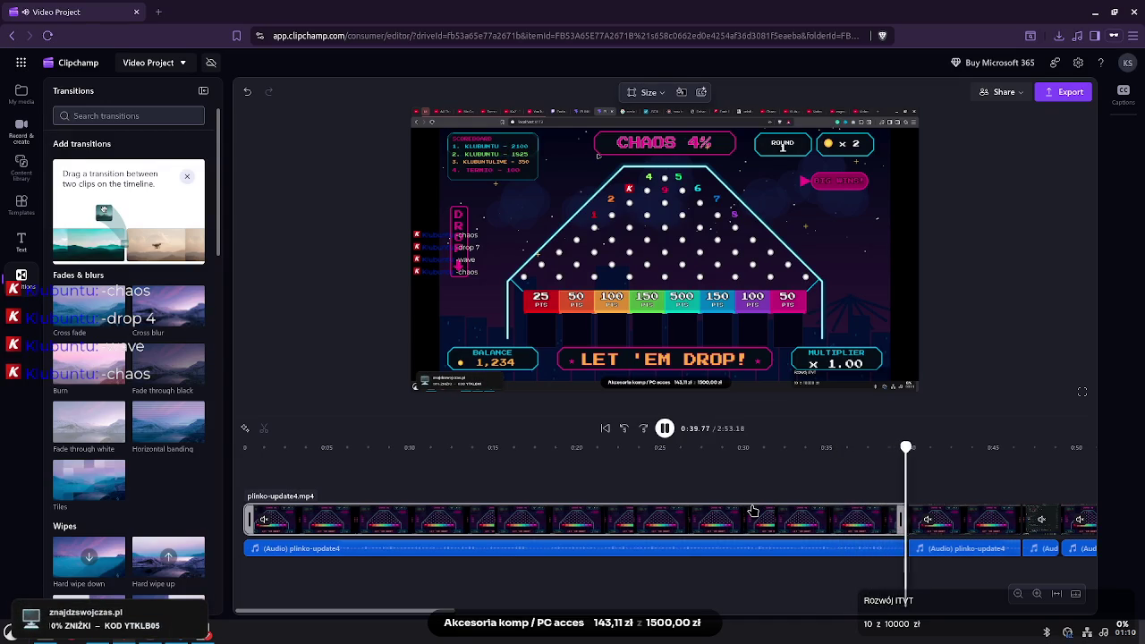
left_click(631, 548)
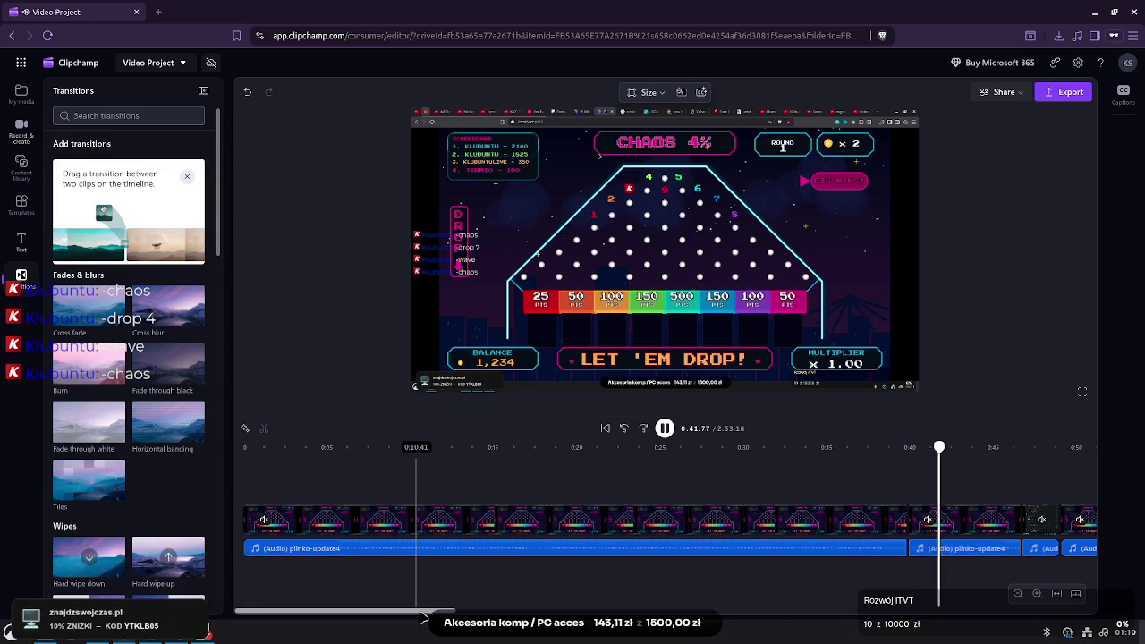
left_click_drag(416, 611, 529, 608)
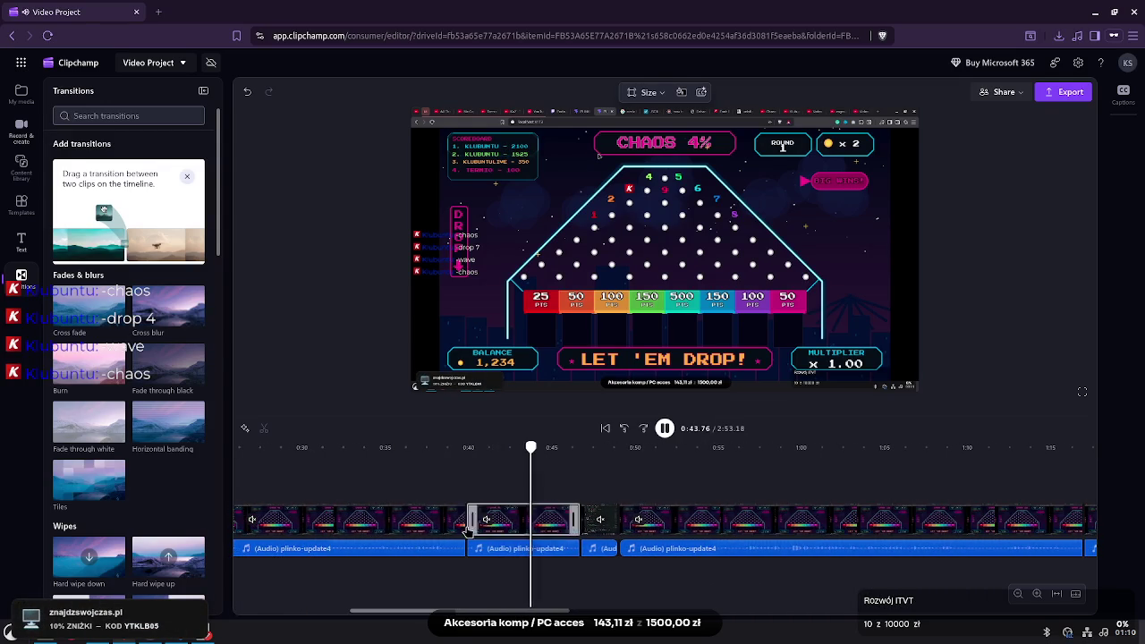
left_click(465, 447)
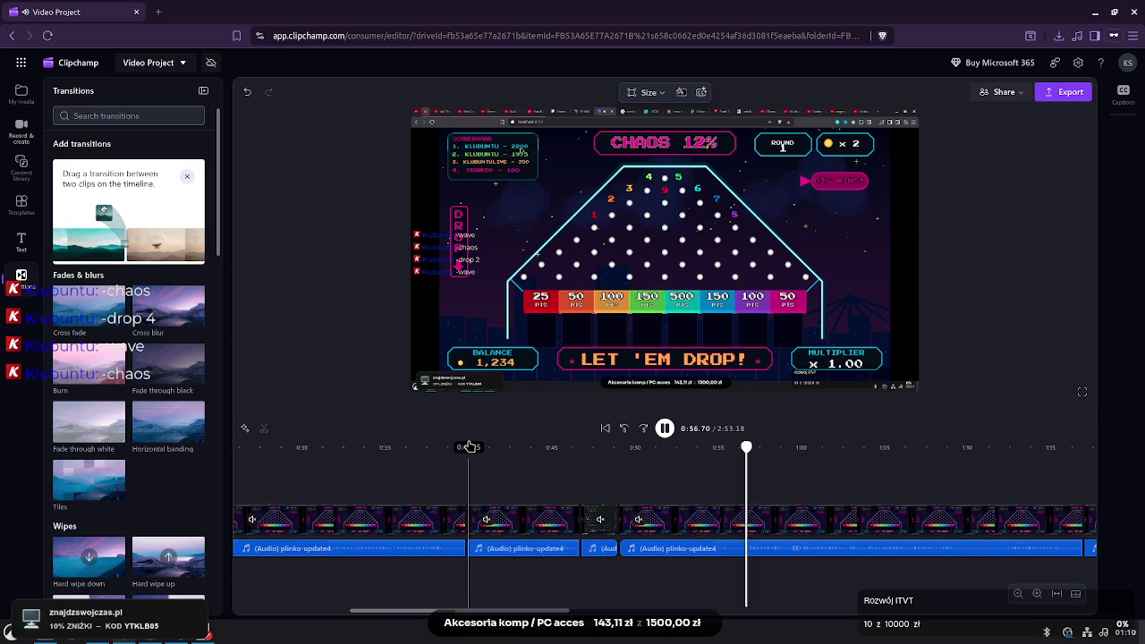
left_click(578, 447)
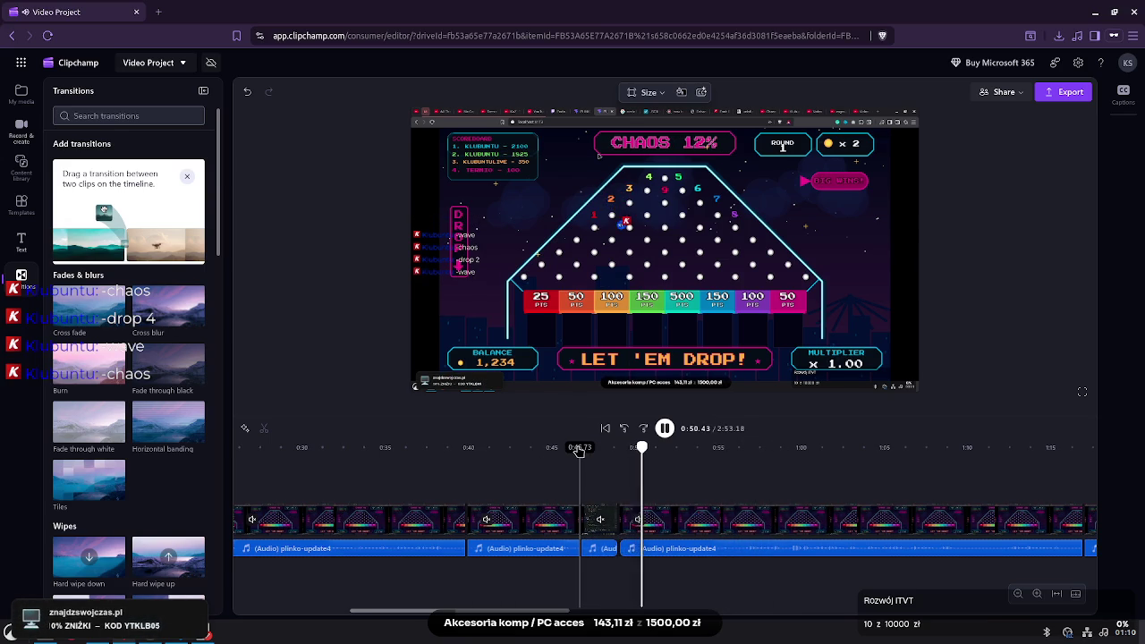
left_click(617, 446)
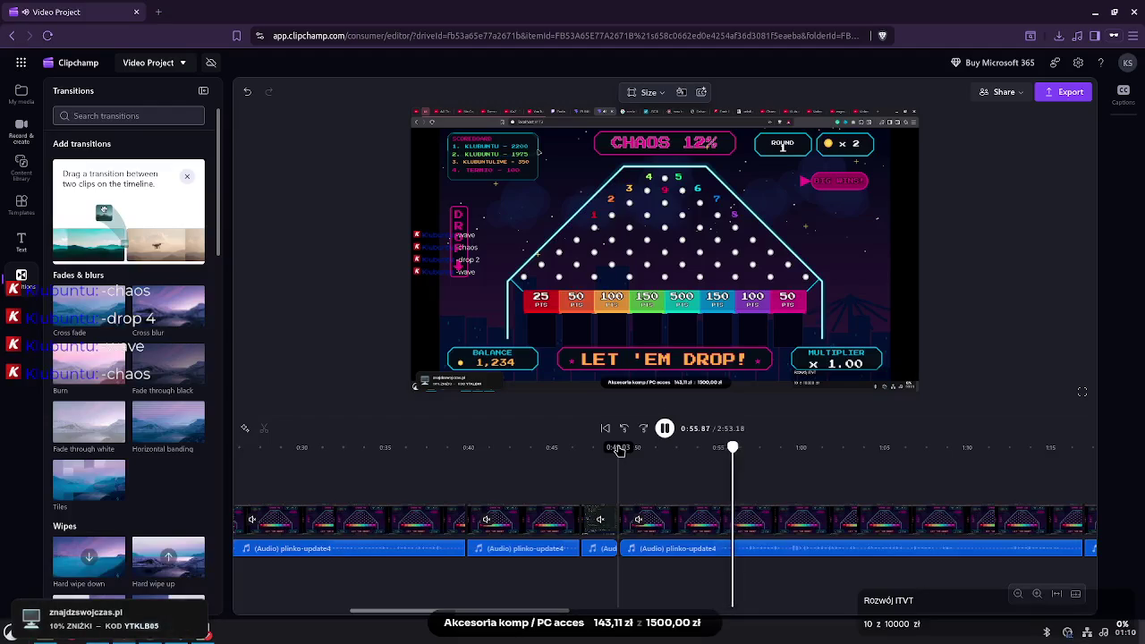
left_click(619, 448)
left_click(619, 448)
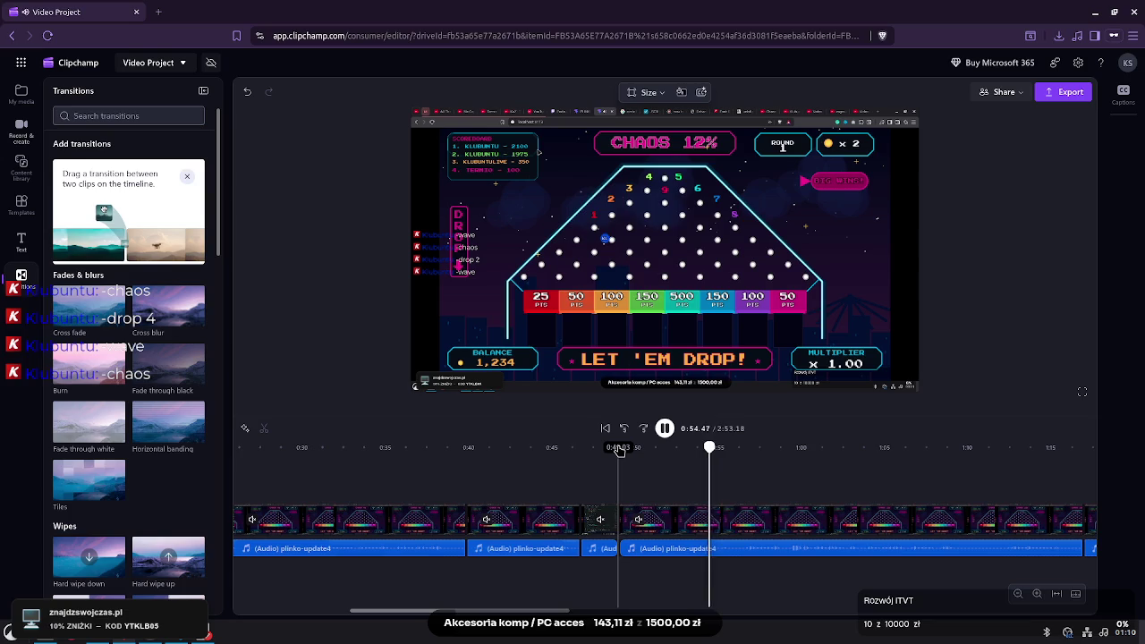
key("alt+Tab")
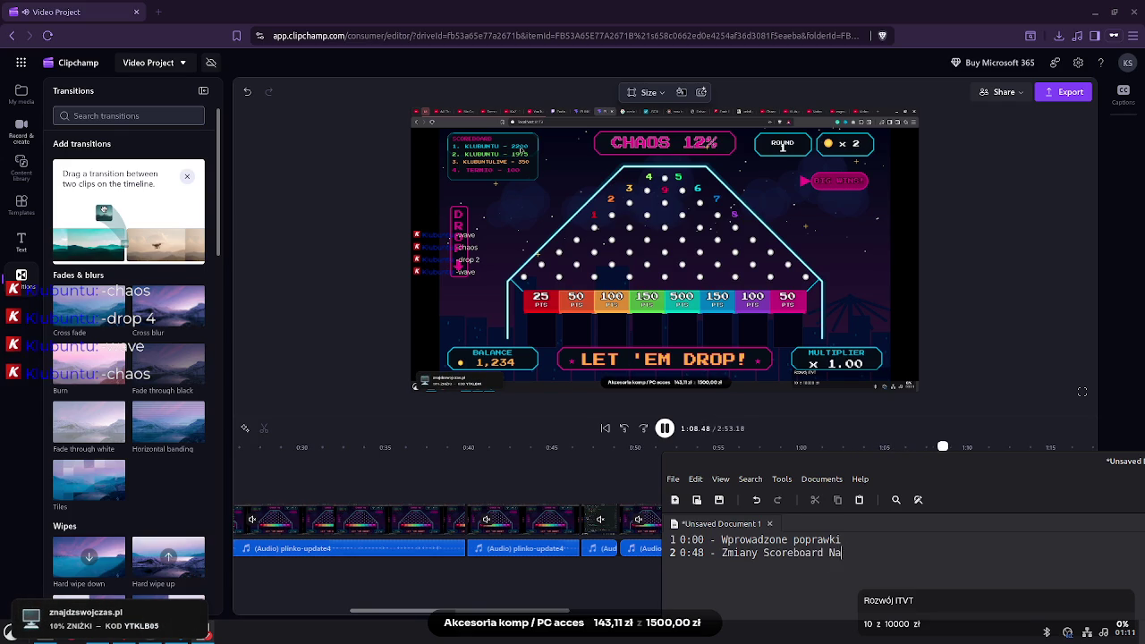
- Finish line two as '0:48 - Zmiany Scoreboard Na żywo' and replay the gameplay near 0:58
type("żywo")
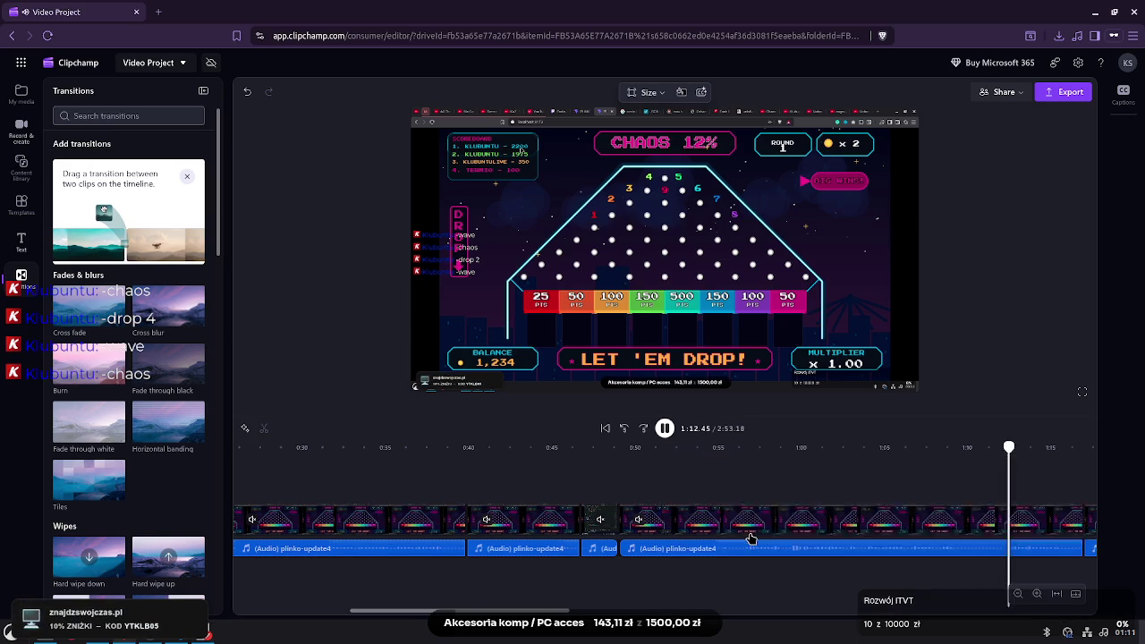
left_click(781, 449)
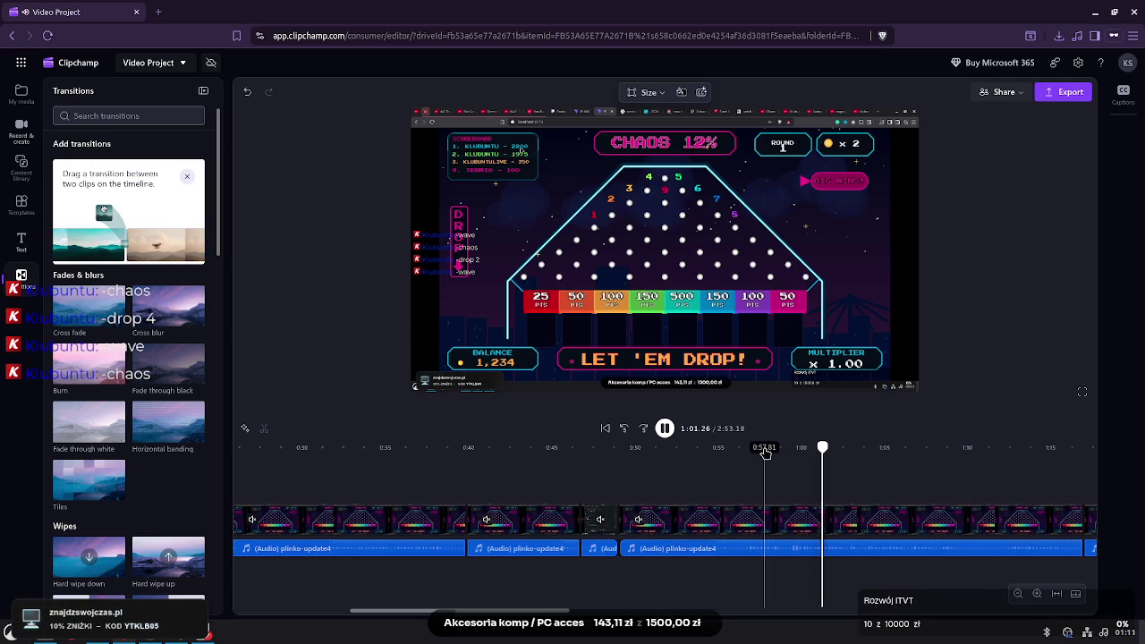
left_click(779, 449)
left_click(752, 451)
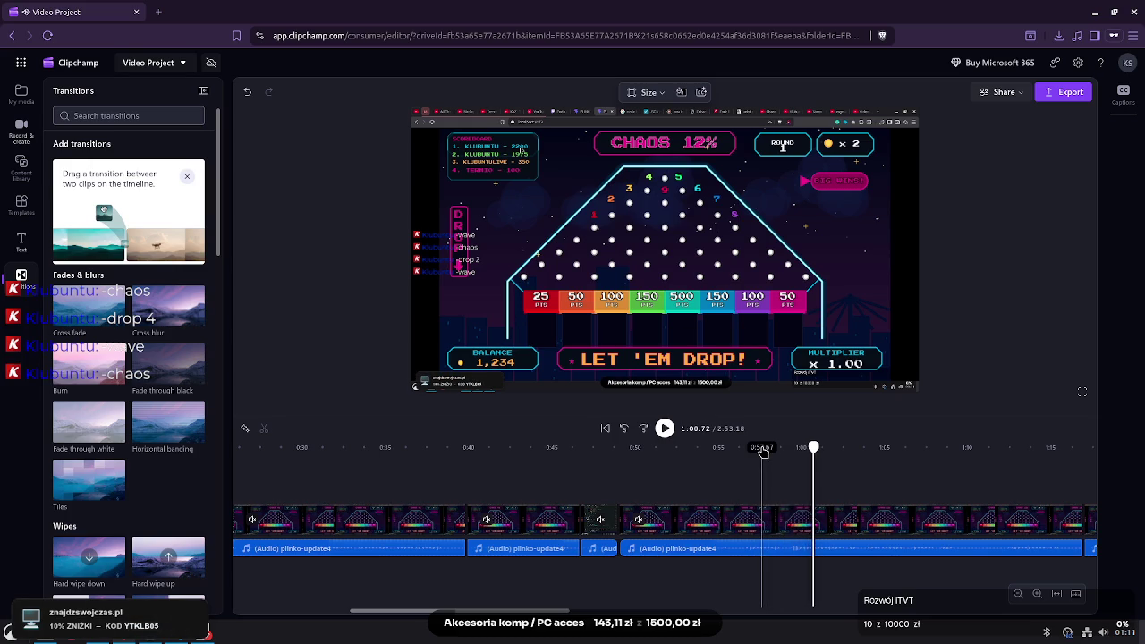
key("space")
- Check the moment at about 0:59.5 and add the chapter line '1:00 - Nowości'
left_click(793, 450)
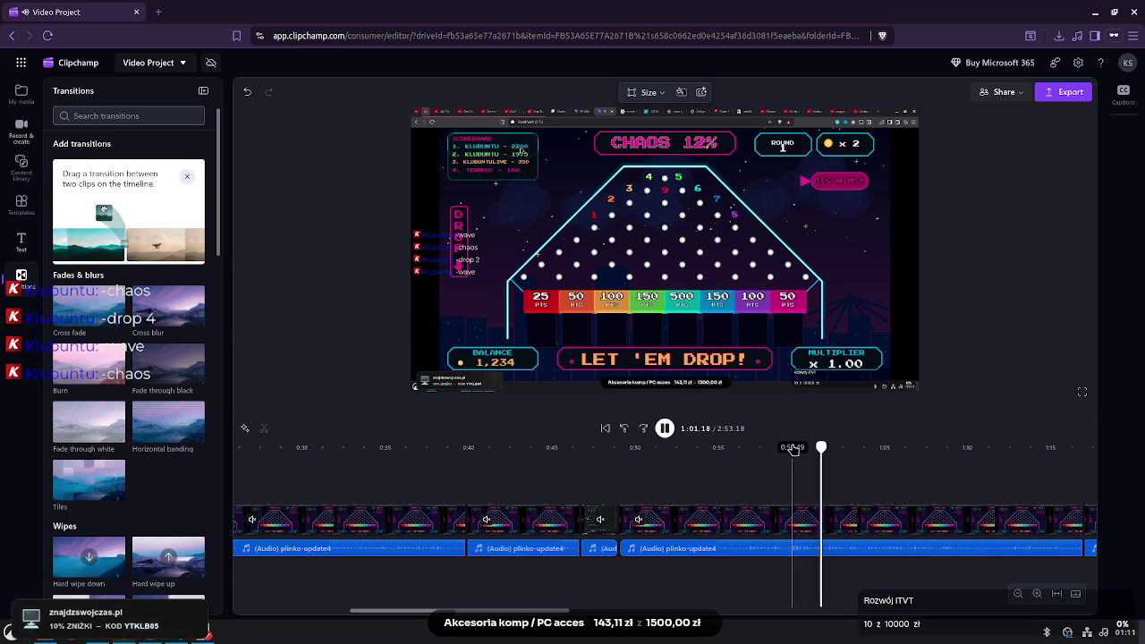
key("alt+Tab")
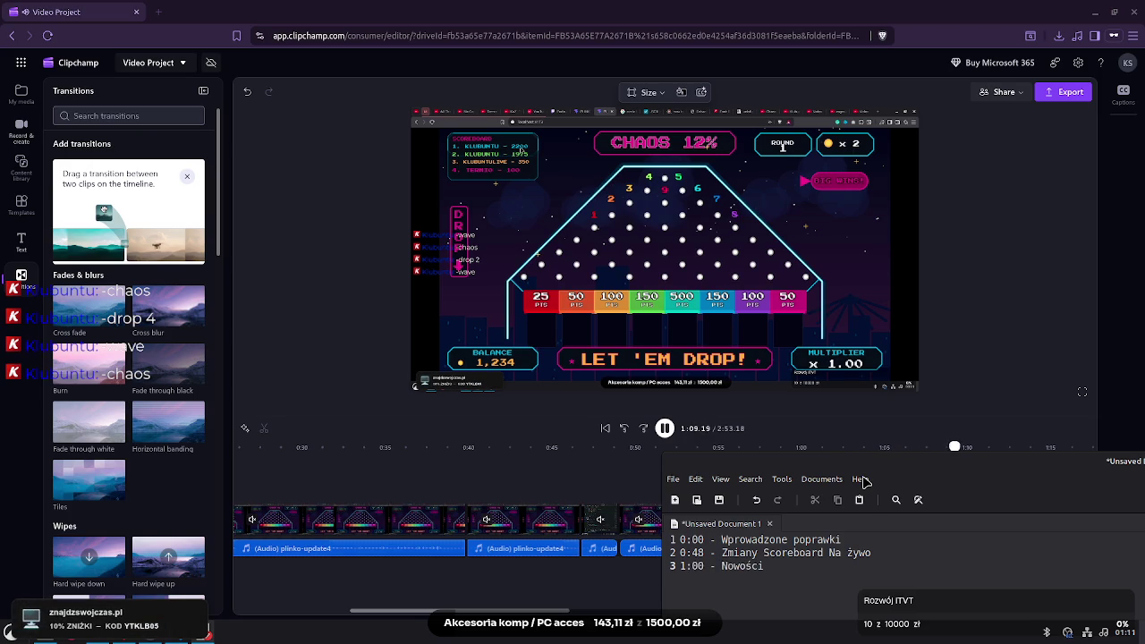
key("BackSpace")
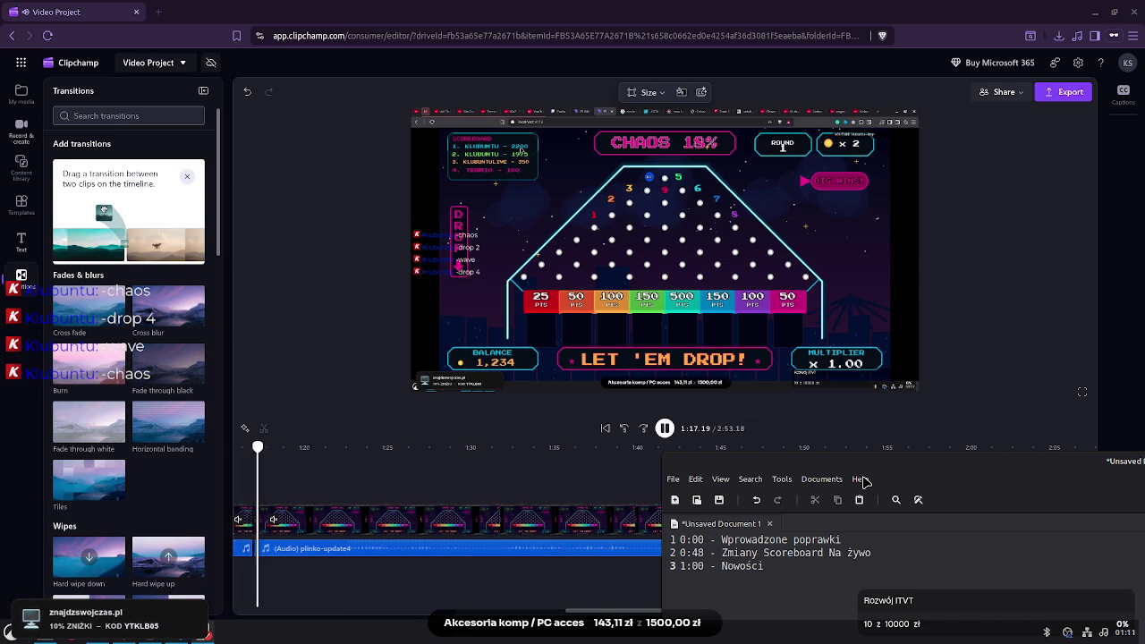
- Scrub back from 1:23 and park the playhead at about 1:16.8 for the next chapter
key("alt+Tab")
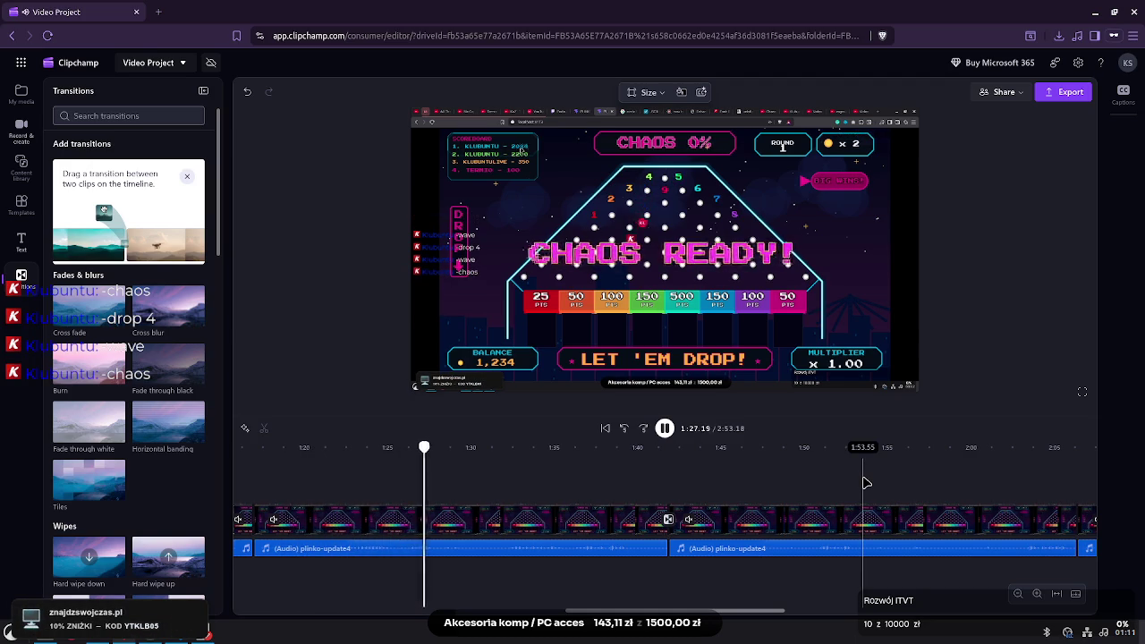
left_click(363, 449)
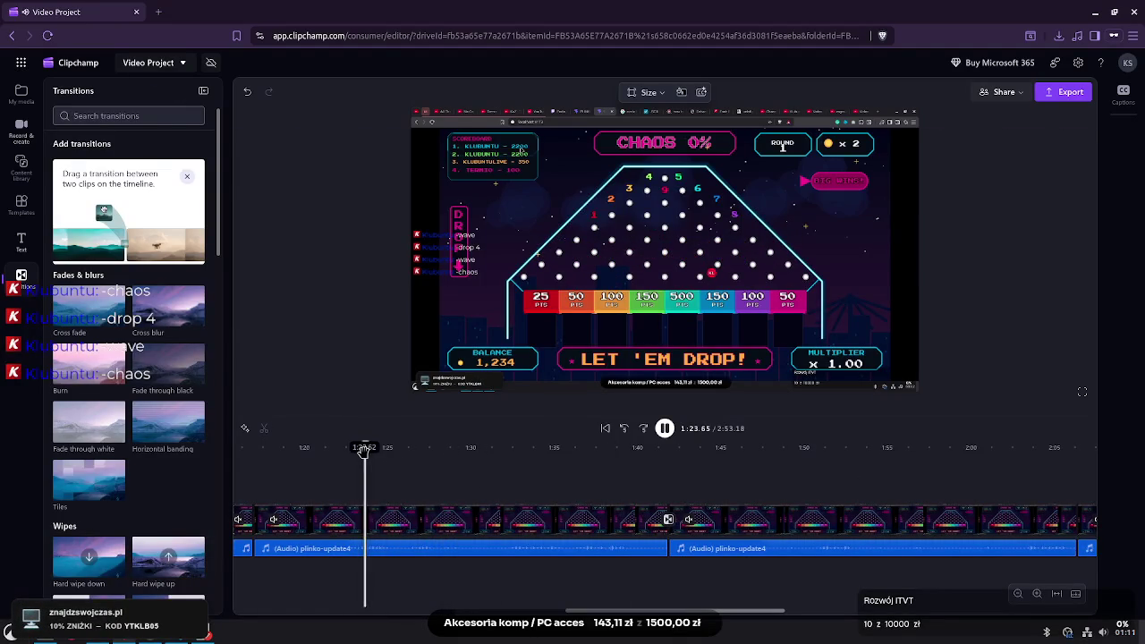
left_click(339, 452)
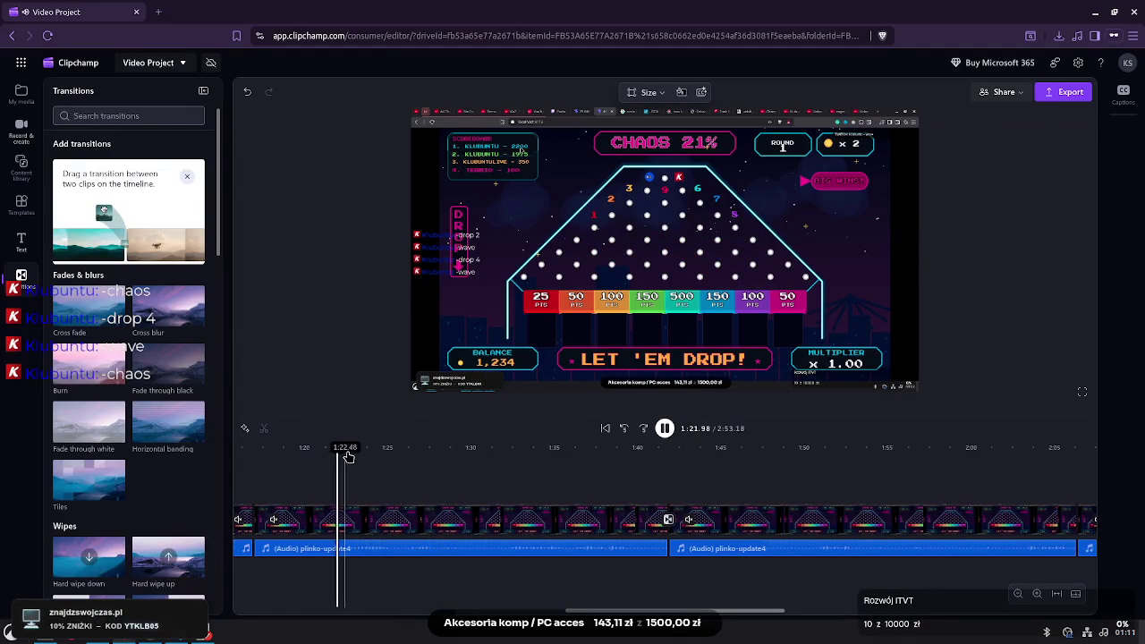
left_click(311, 452)
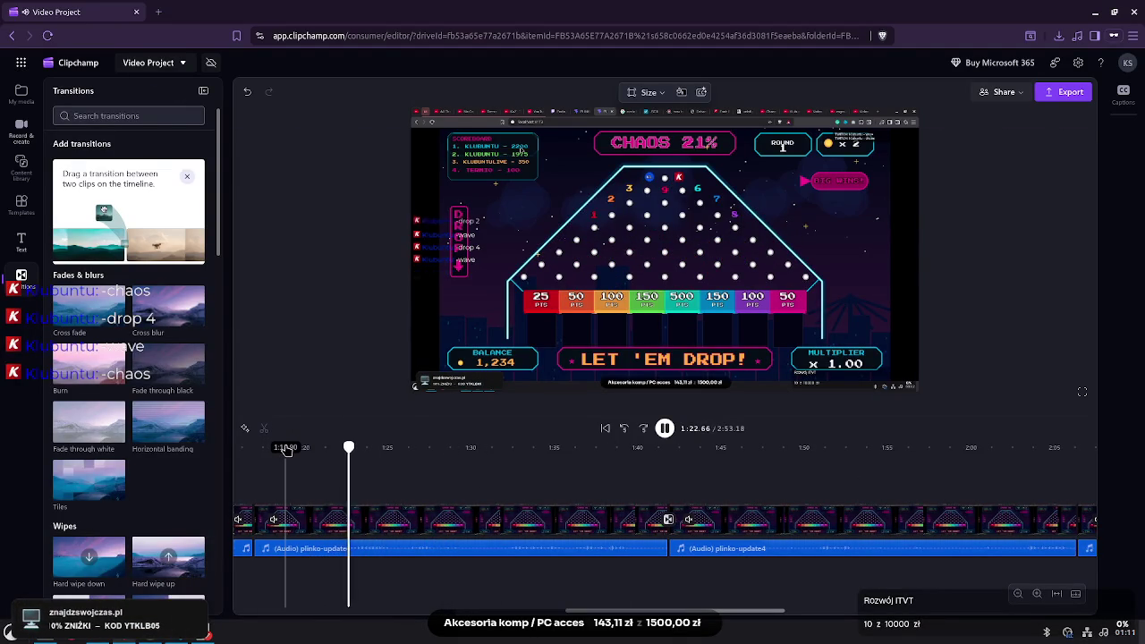
left_click(277, 449)
left_click(257, 450)
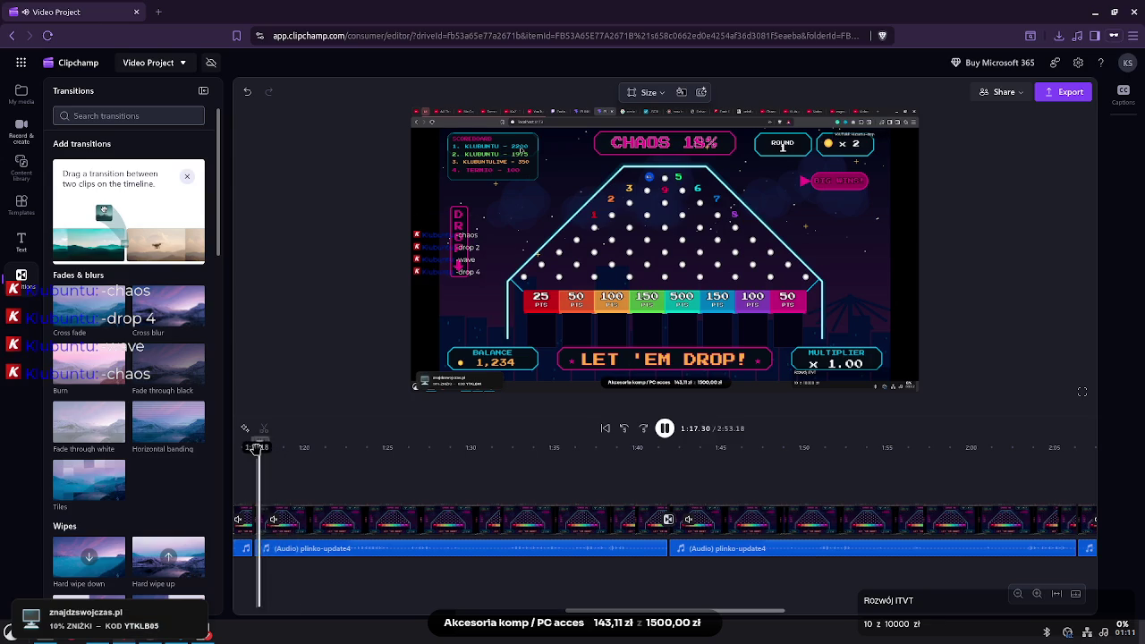
left_click(255, 447)
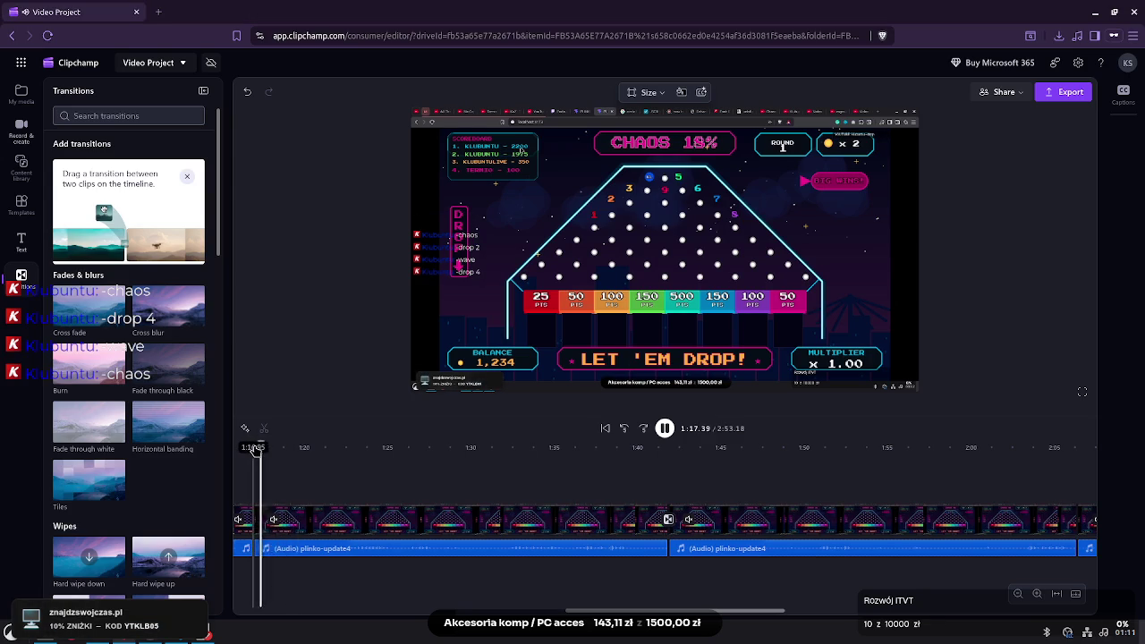
left_click(266, 449)
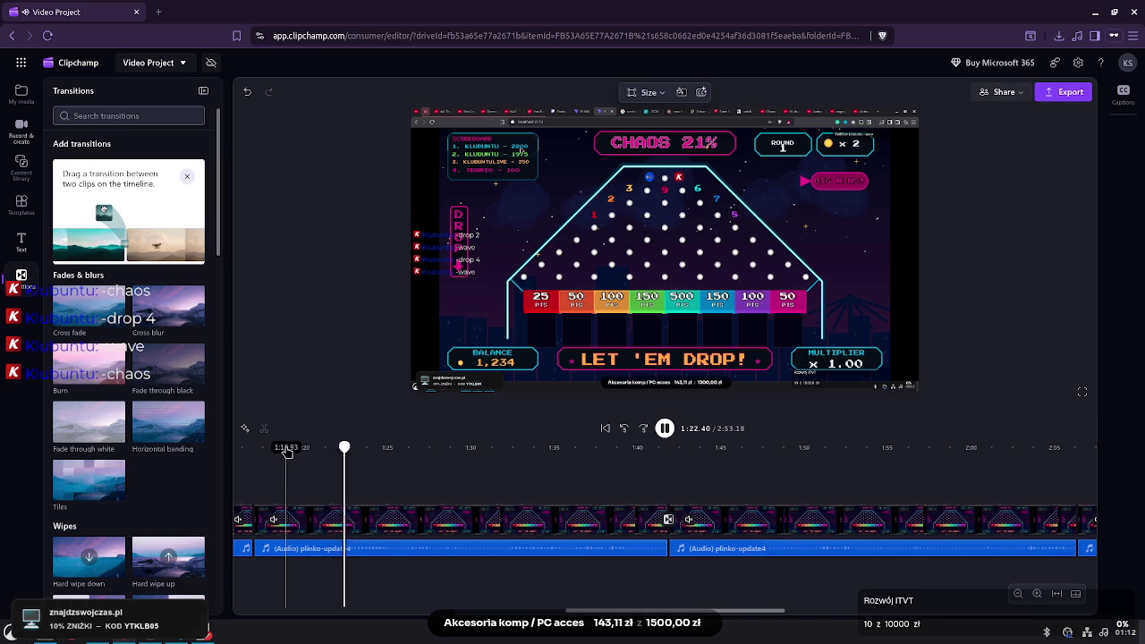
left_click(266, 449)
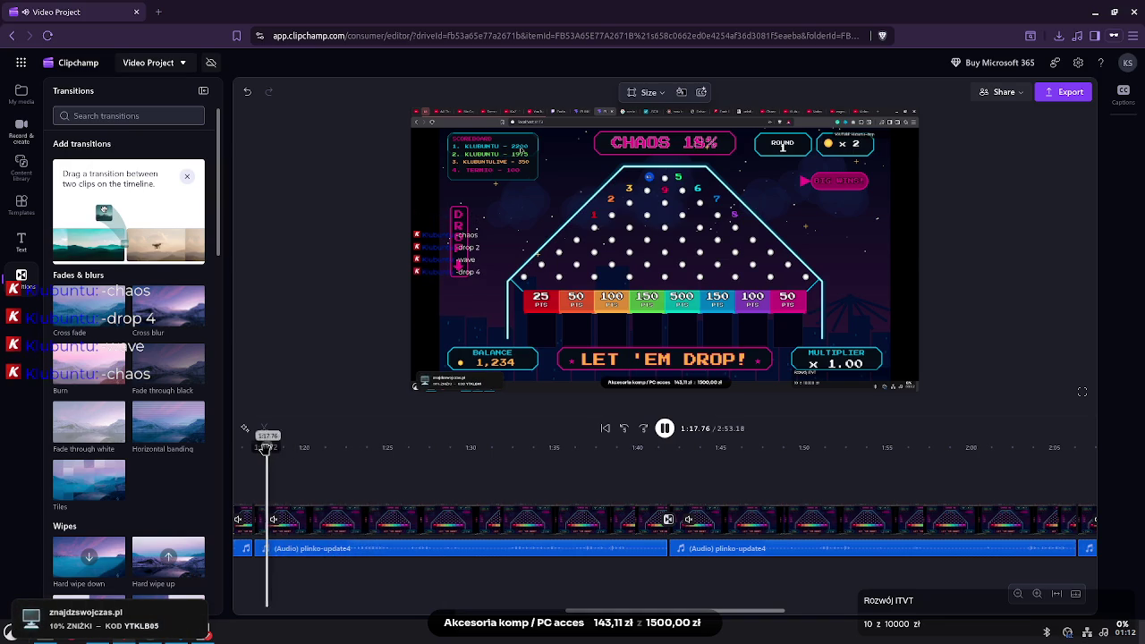
left_click_drag(266, 449, 251, 448)
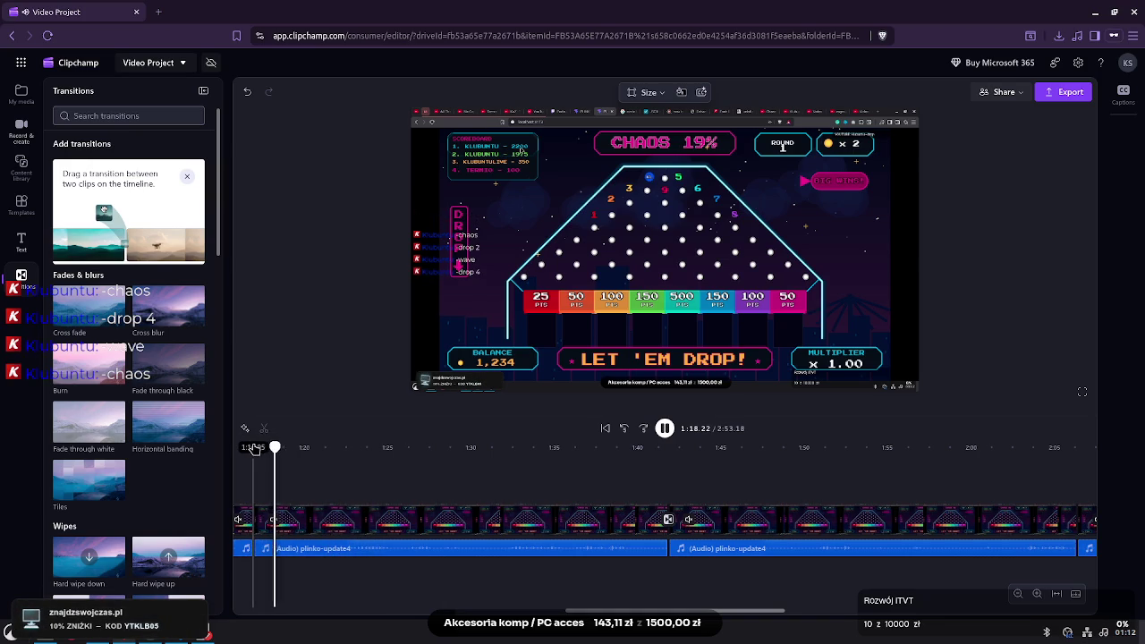
key("alt+Tab")
- Write the fourth chapter line '1:17 - Chaos #1 Na żywo' and begin a fifth line
type("7 - ")
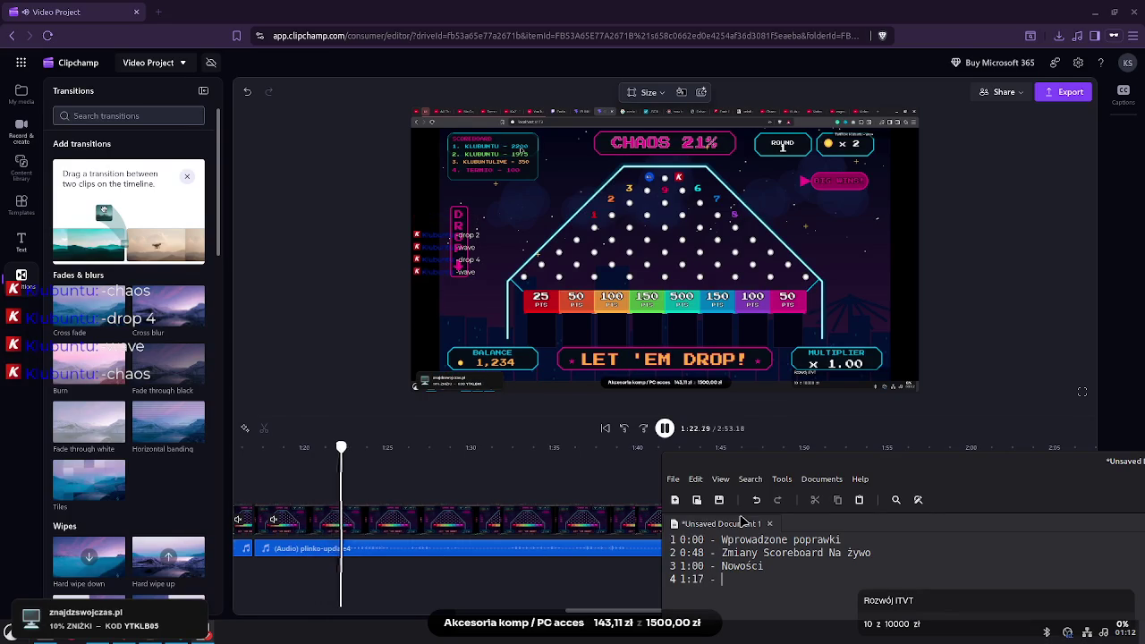
type("Chaos n")
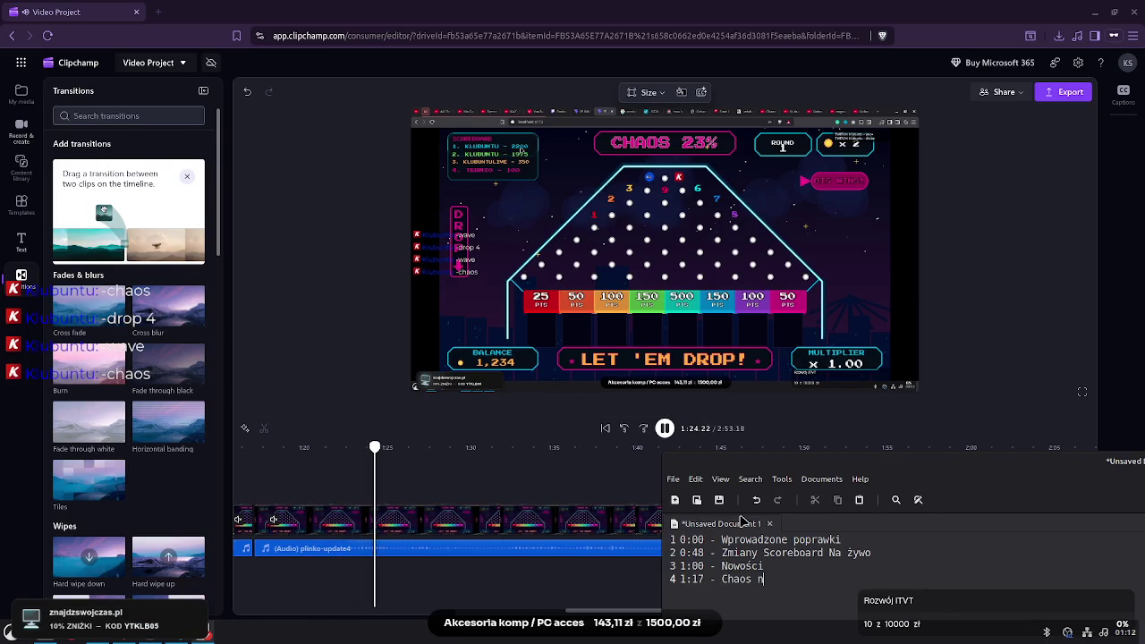
type("a")
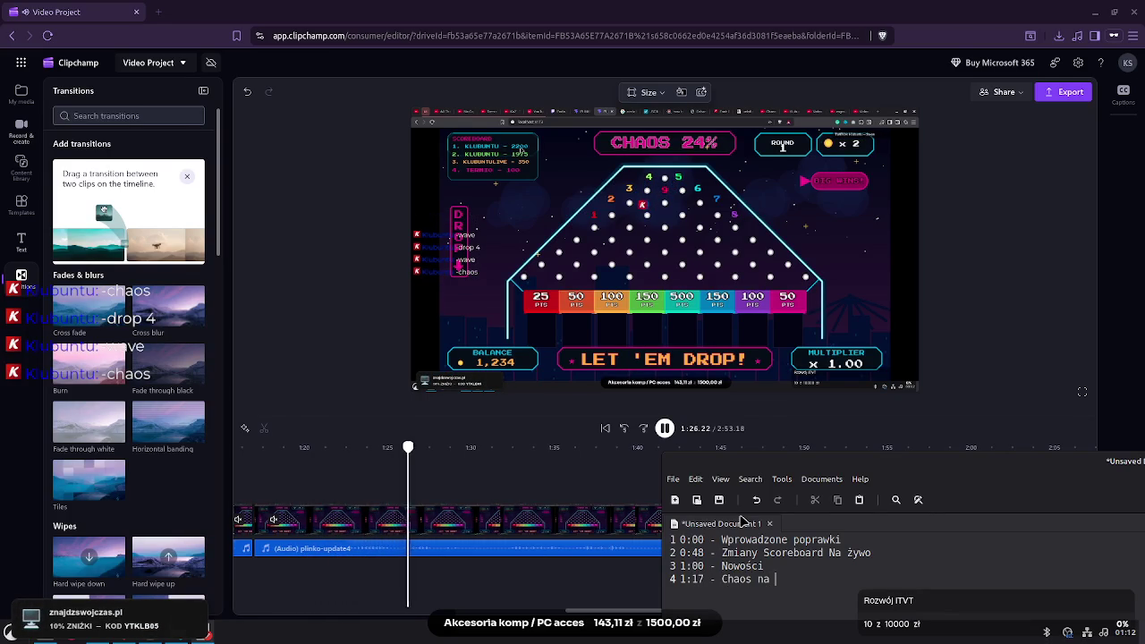
key("BackSpace")
key("BackSpace")
key("BackSpace")
type("Na żywo")
key("Return")
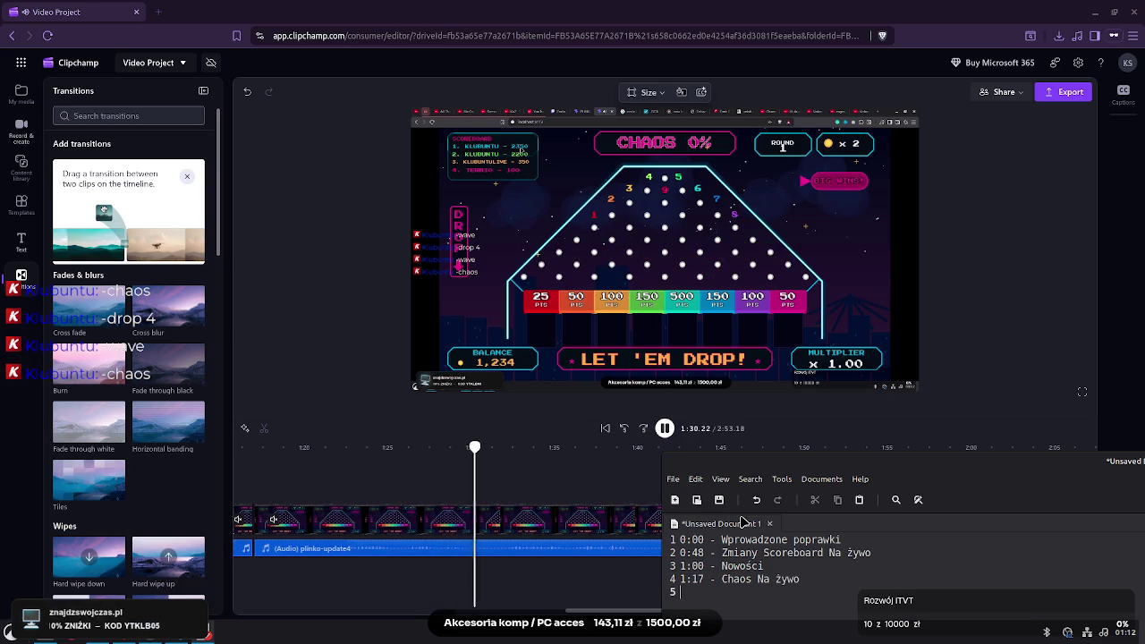
left_click(757, 579)
type("#1")
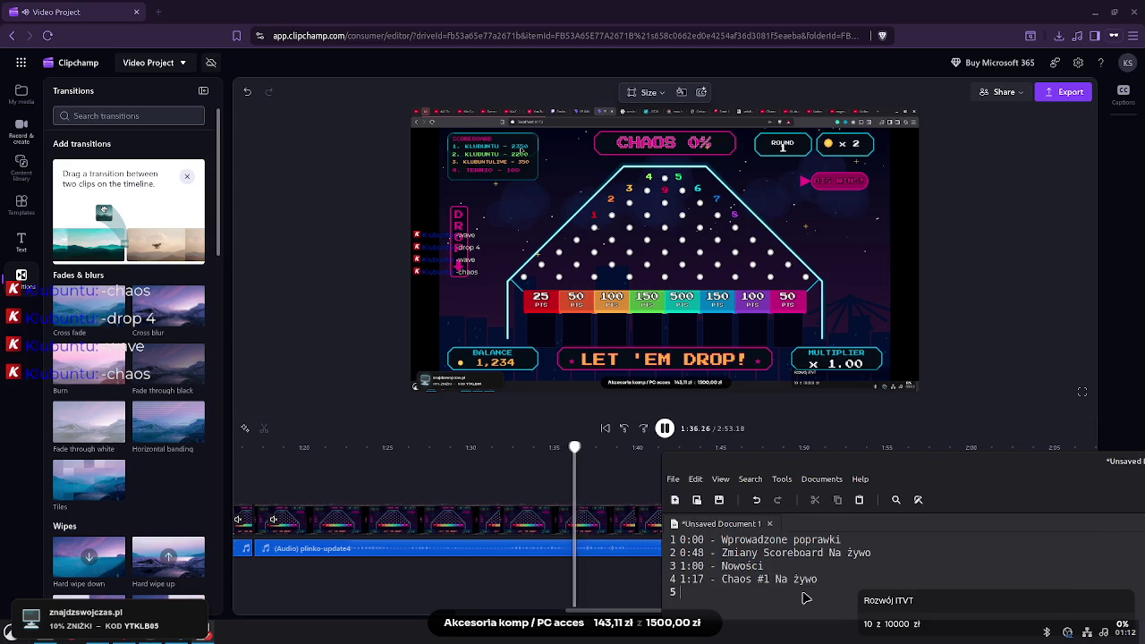
key("alt+Tab")
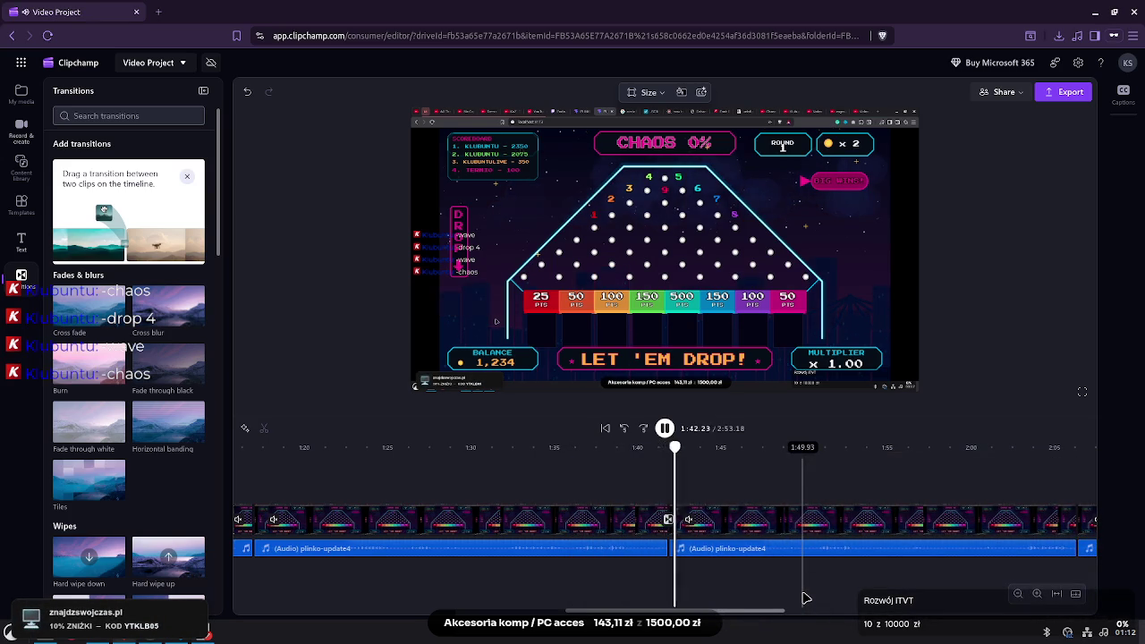
- Find the short clip at the 1:40 mark and delete it
key("space")
left_click_drag(697, 446, 604, 444)
key("space")
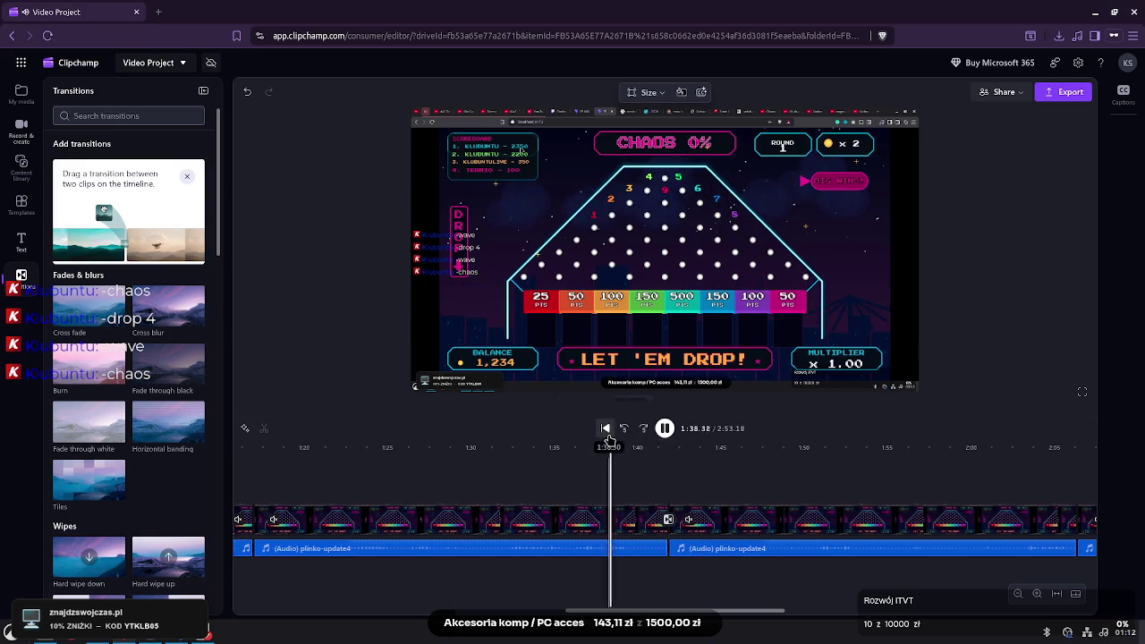
key("space")
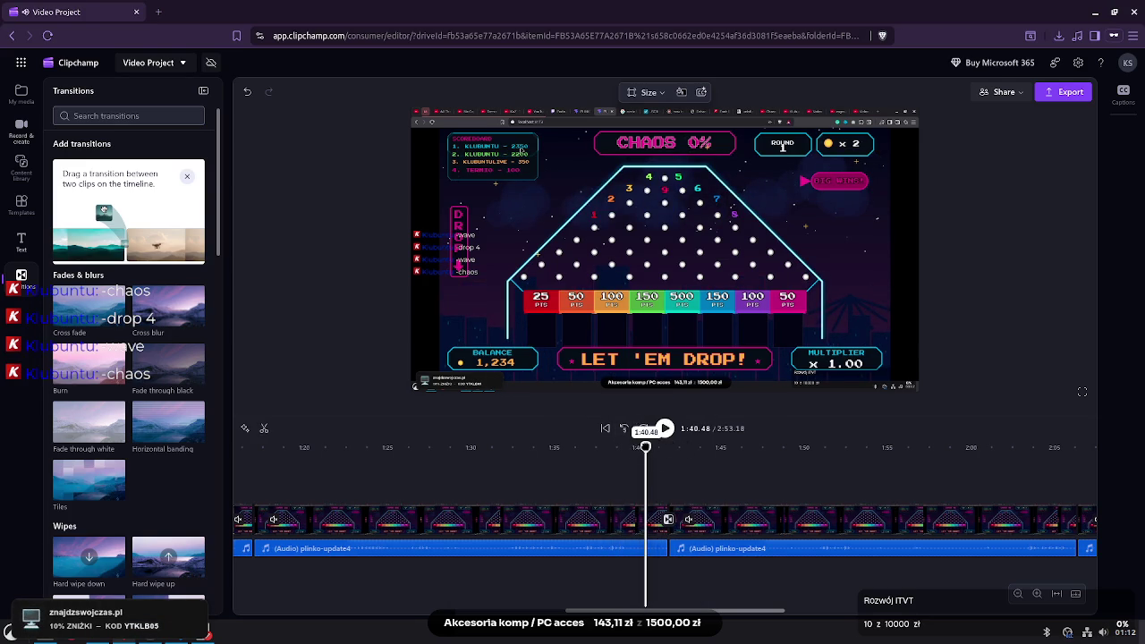
left_click(657, 520)
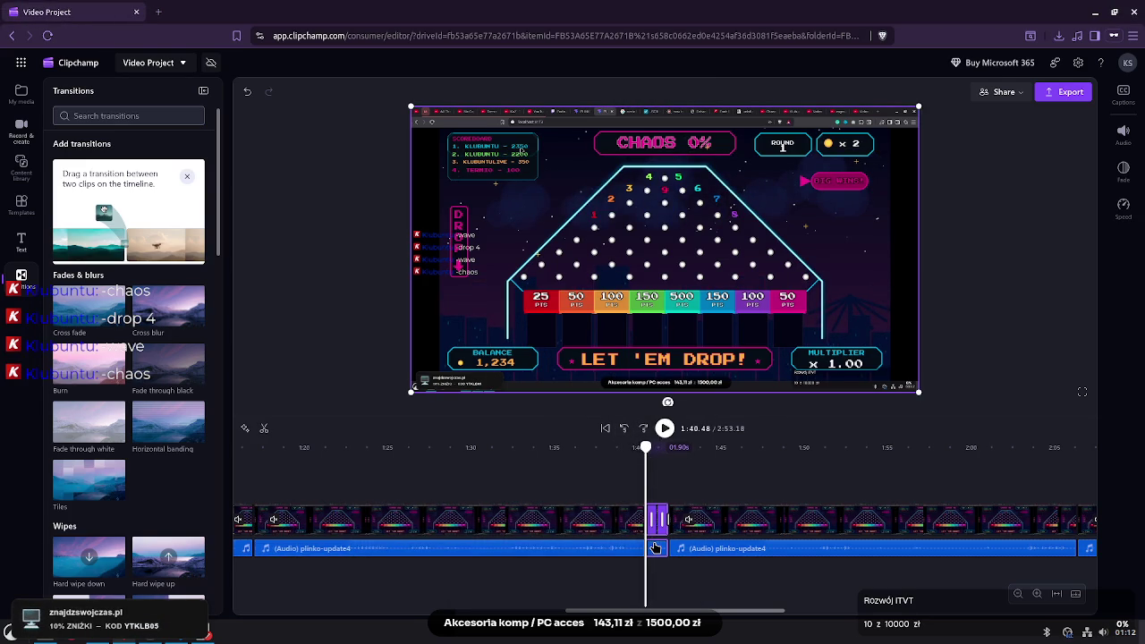
key("Delete")
- Close the leftover gaps in the video and audio tracks and replay across the cut
left_click(655, 523)
left_click_drag(656, 447, 651, 447)
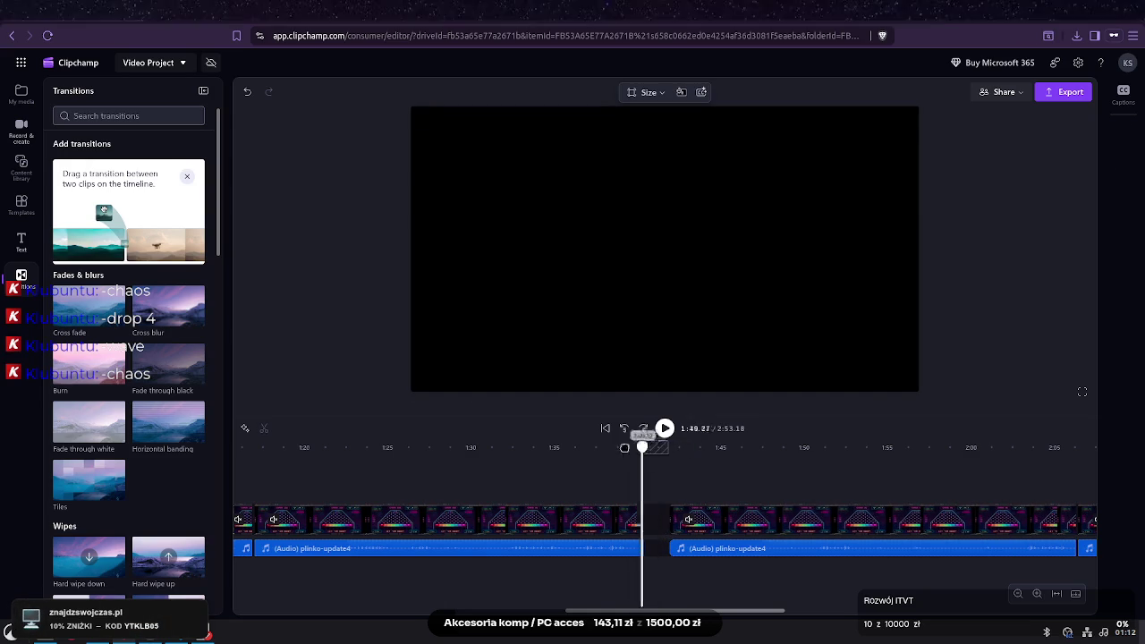
left_click(1037, 593)
left_click(1037, 593)
left_click(688, 521)
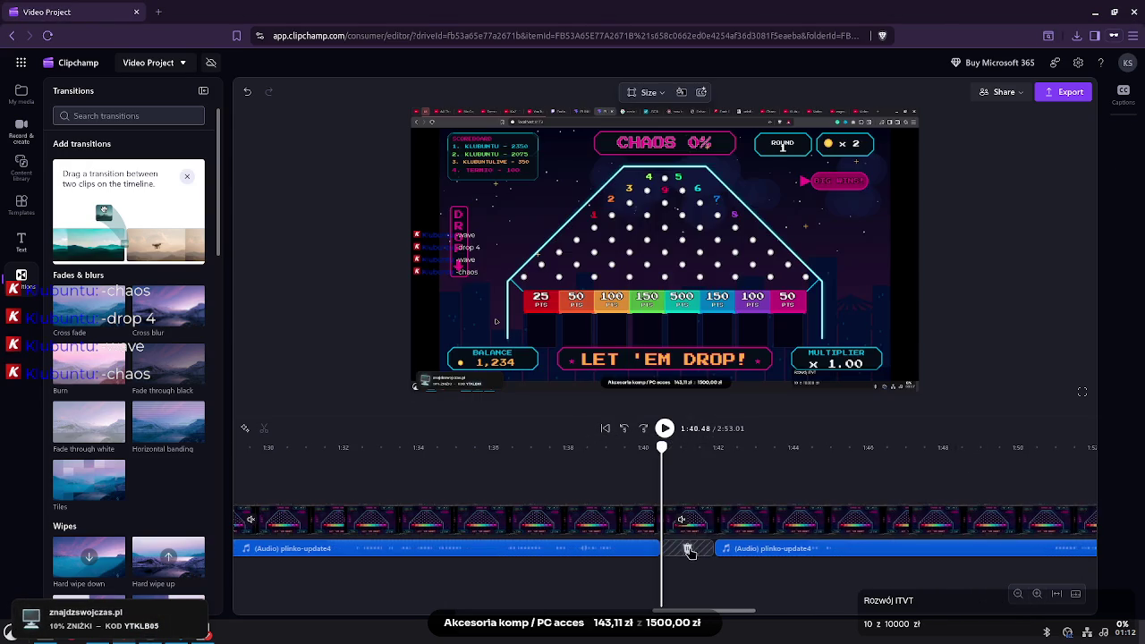
left_click(688, 550)
left_click(544, 447)
key("space")
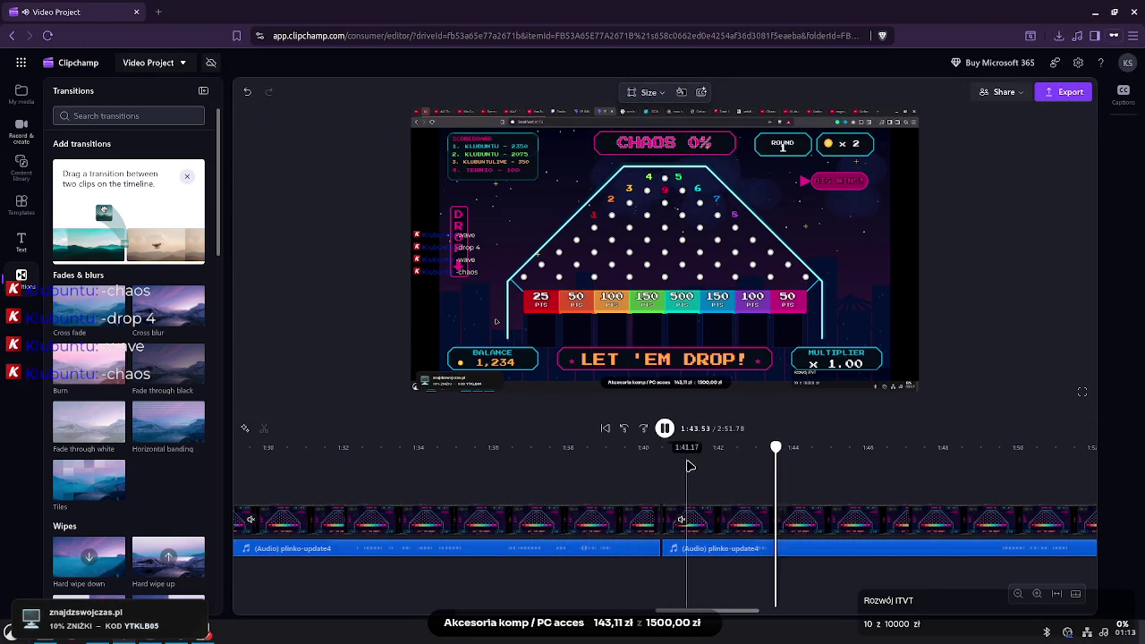
left_click(660, 450)
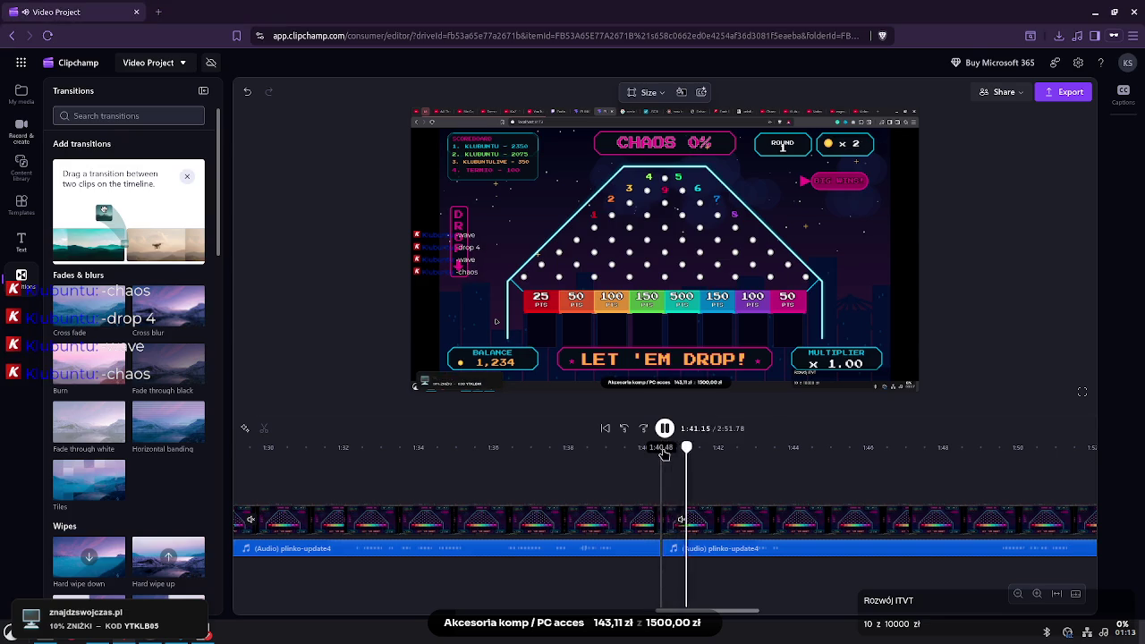
- Add '1:30 - Chaos #2' as line five and save the notes as timestamps_chaos
key("alt+Tab")
type(":30 - C")
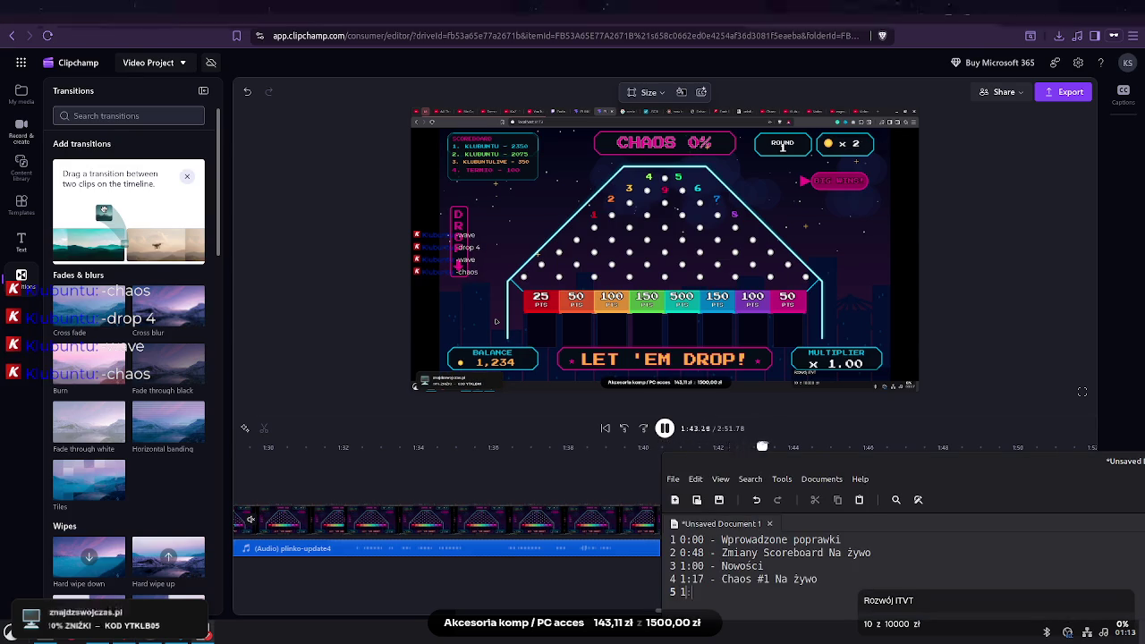
type("haos #")
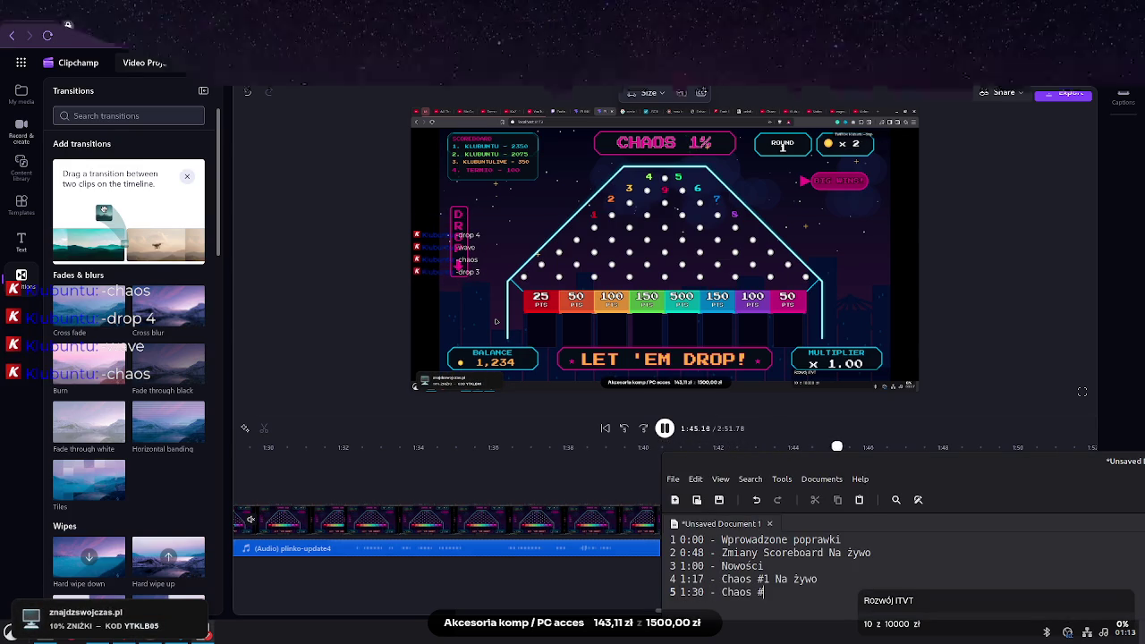
type("2")
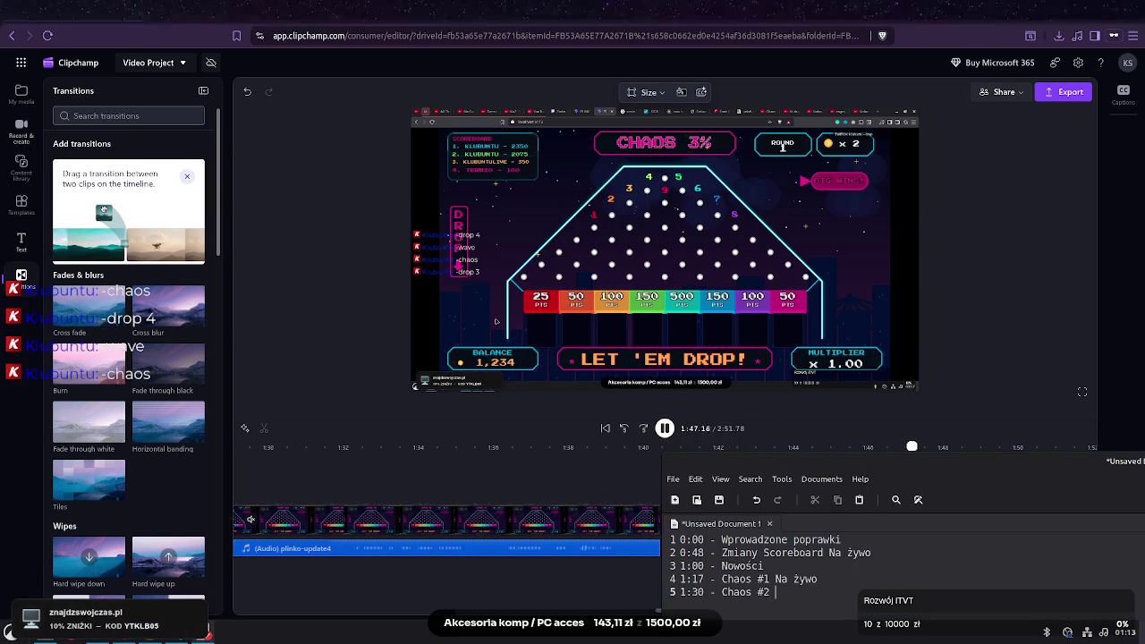
key("ctrl+s")
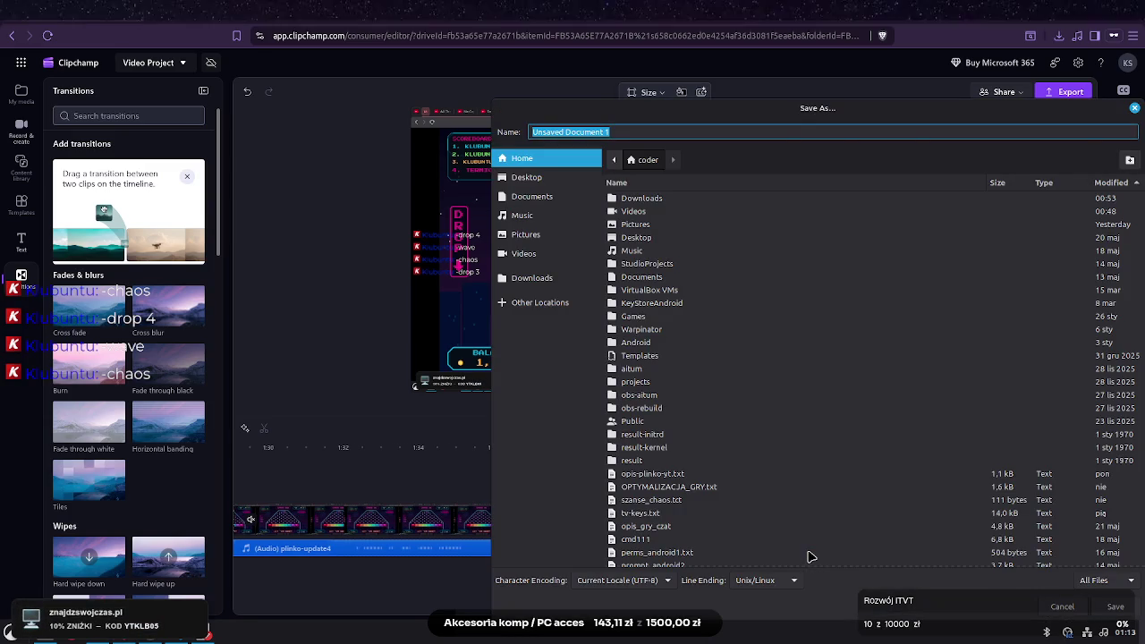
type("timestamps_chaos")
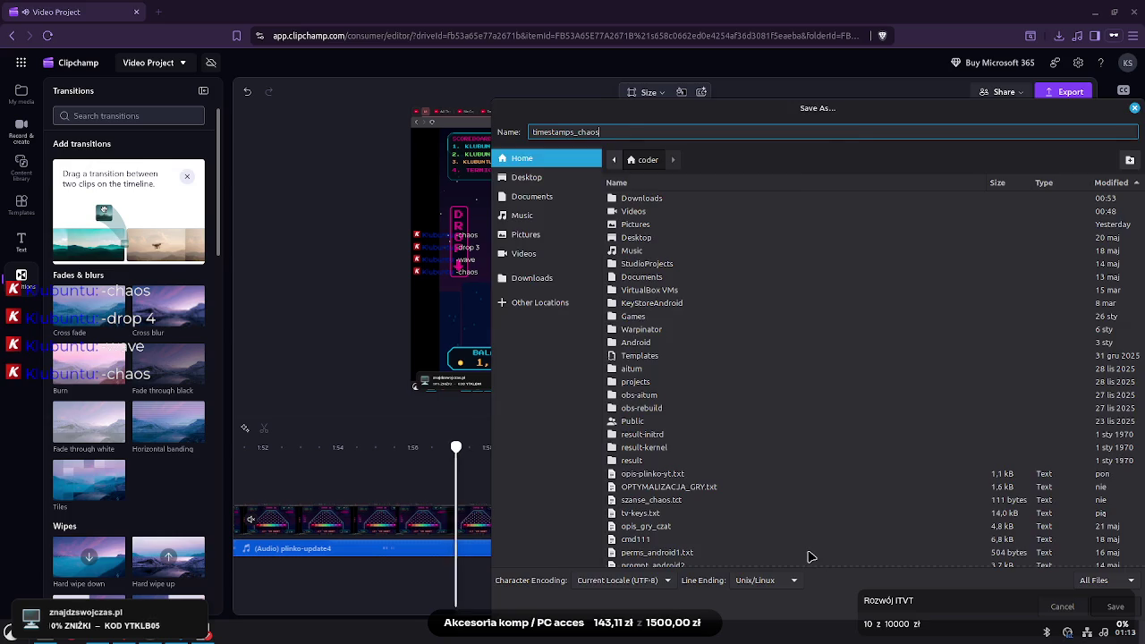
key("Return")
left_click(629, 577)
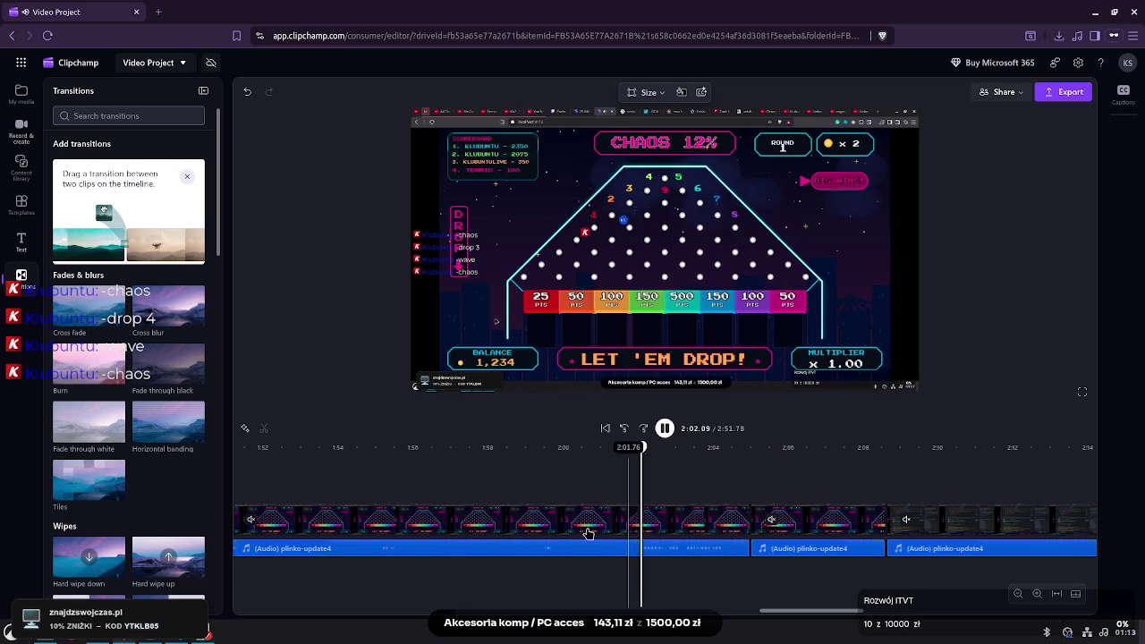
left_click_drag(791, 613, 843, 613)
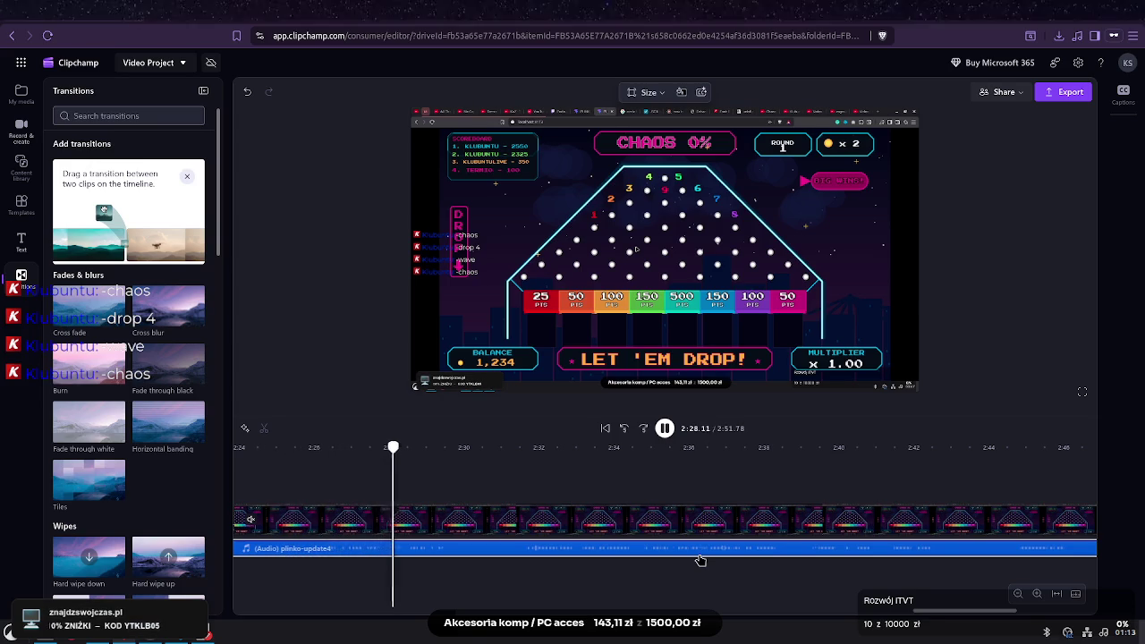
left_click(367, 447)
left_click(276, 447)
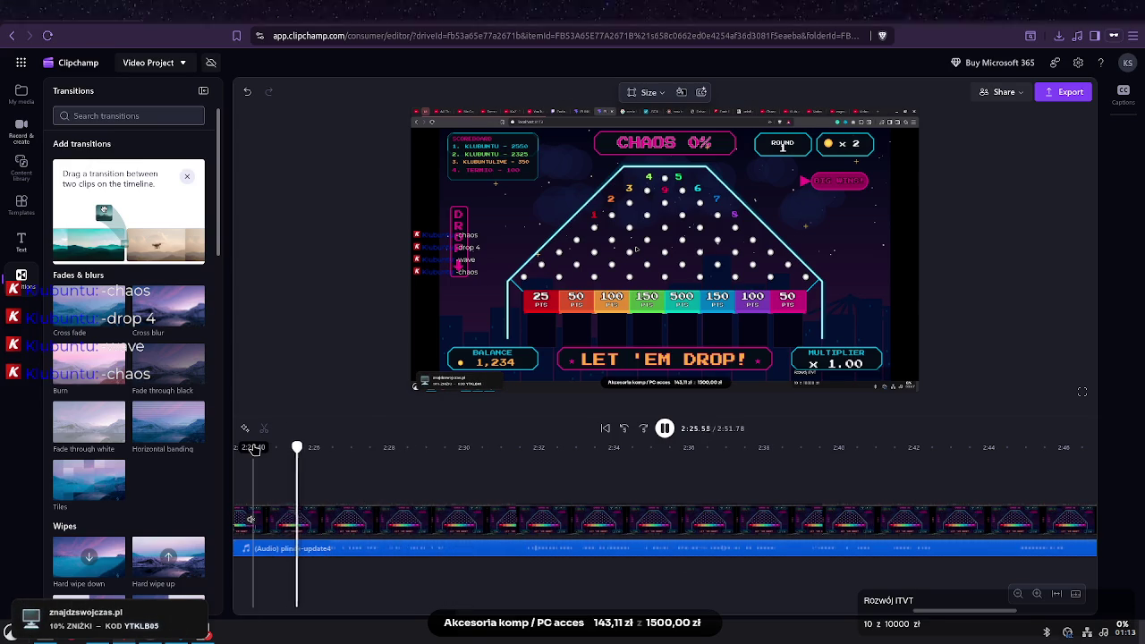
left_click(313, 447)
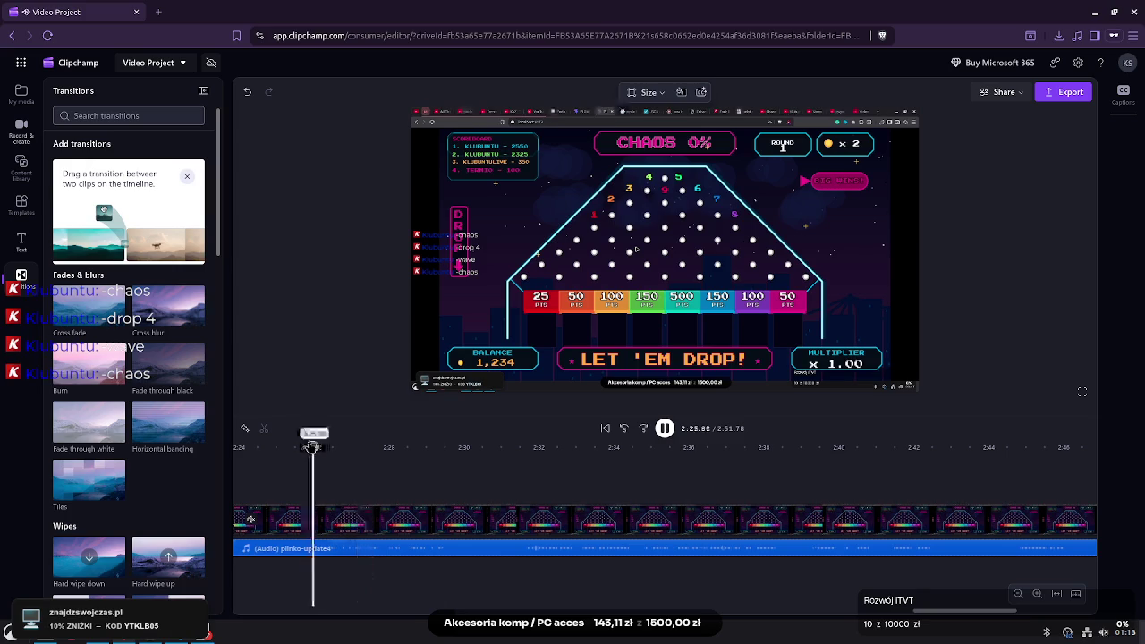
left_click(334, 447)
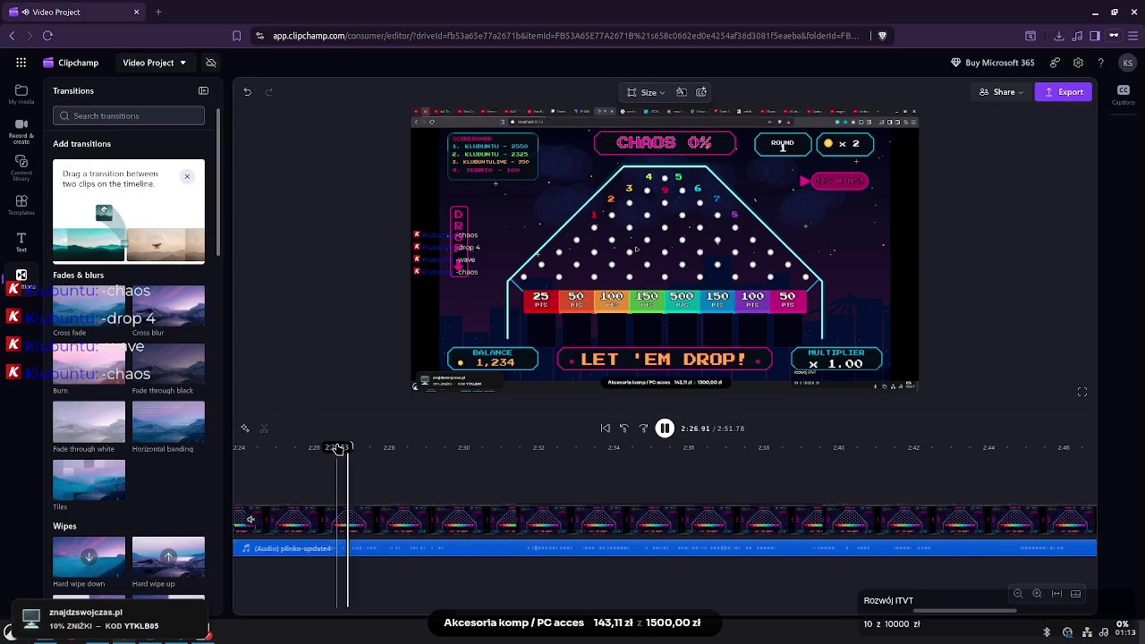
left_click(344, 447)
left_click(334, 447)
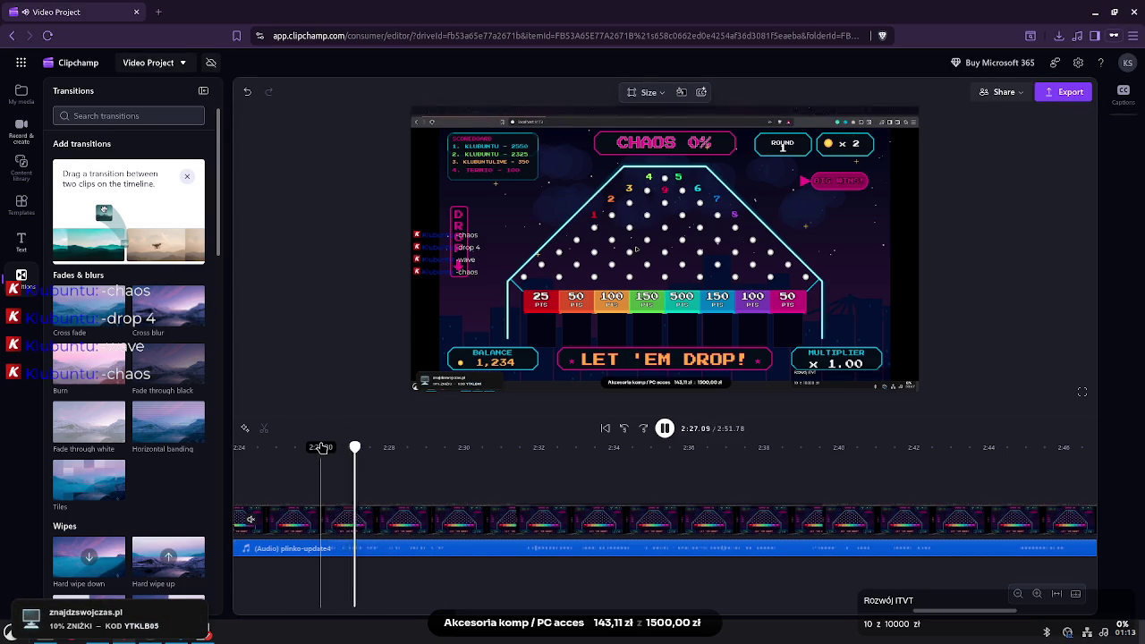
key("alt+Tab")
- Add a Chaos #3 chapter line and finish it as '2:26 - Inne Chaosy'
key("Return")
type("2")
key("BackSpace")
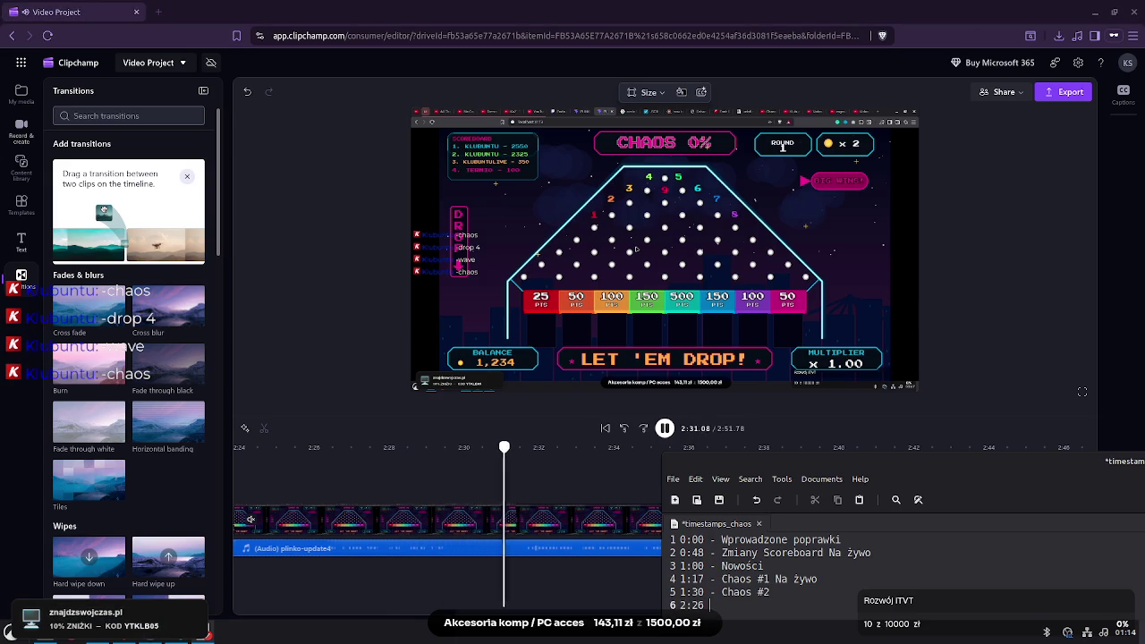
type("- Chaos #3 ?")
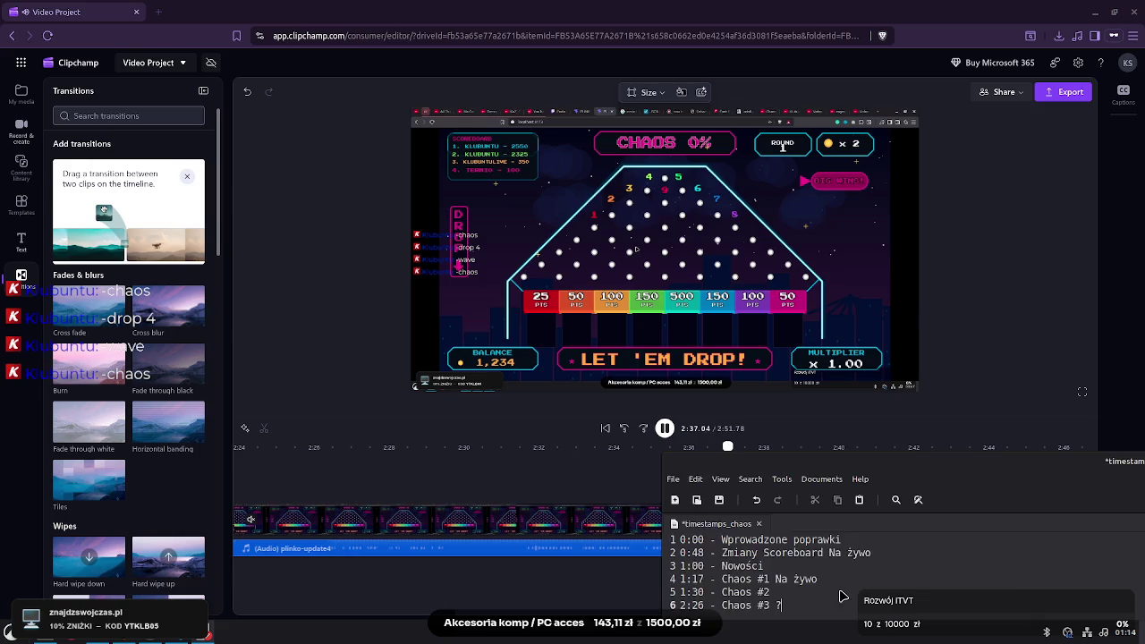
key("alt+Tab")
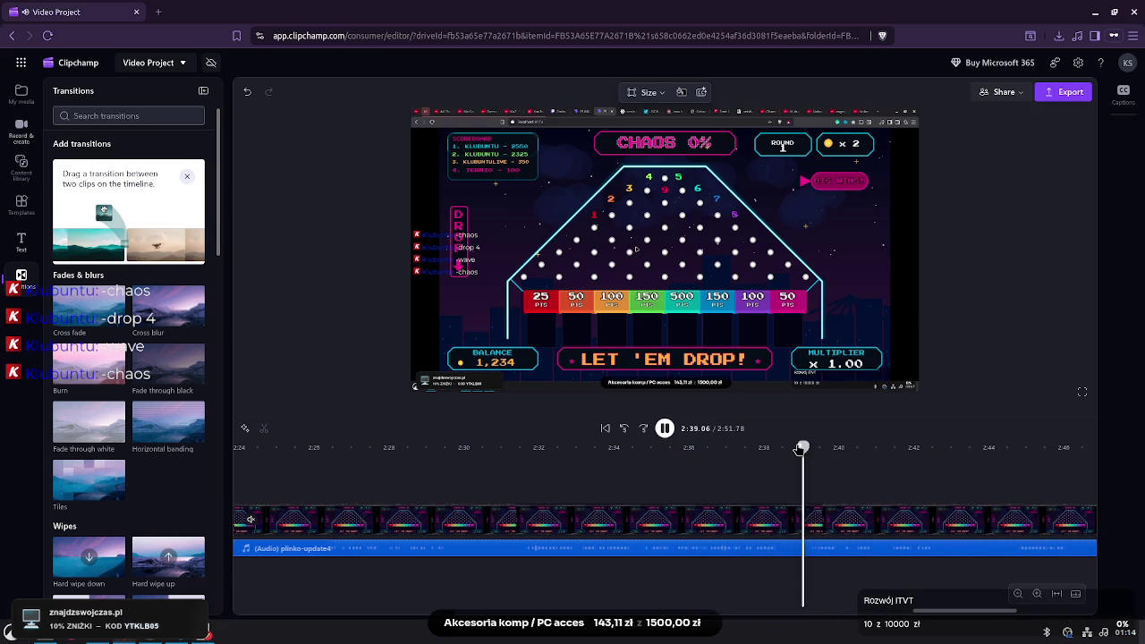
key("alt+Tab")
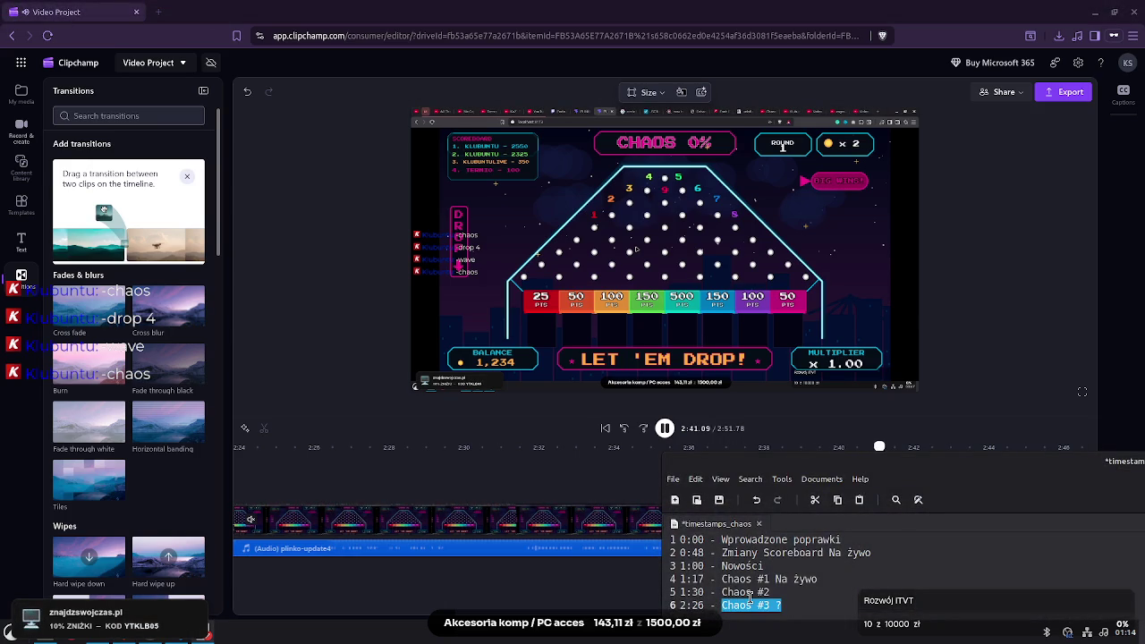
type("haosy")
- Scrub the gameplay between 2:31 and 2:35 to find the next chapter start
key("alt+Tab")
left_click(653, 448)
left_click(577, 447)
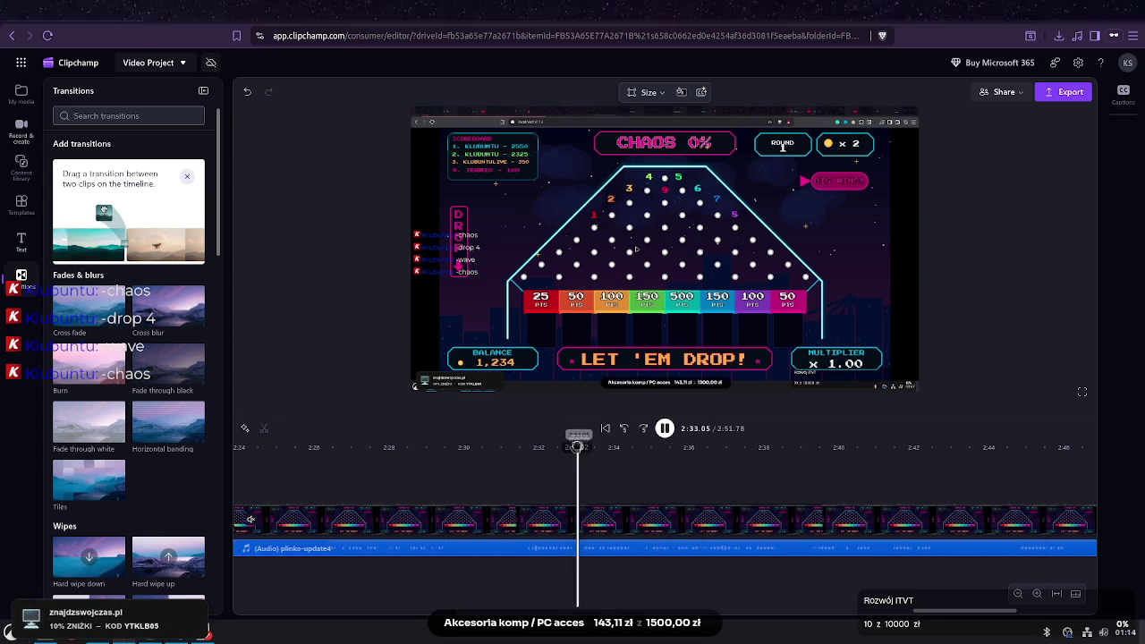
left_click(694, 447)
left_click(579, 448)
left_click(531, 446)
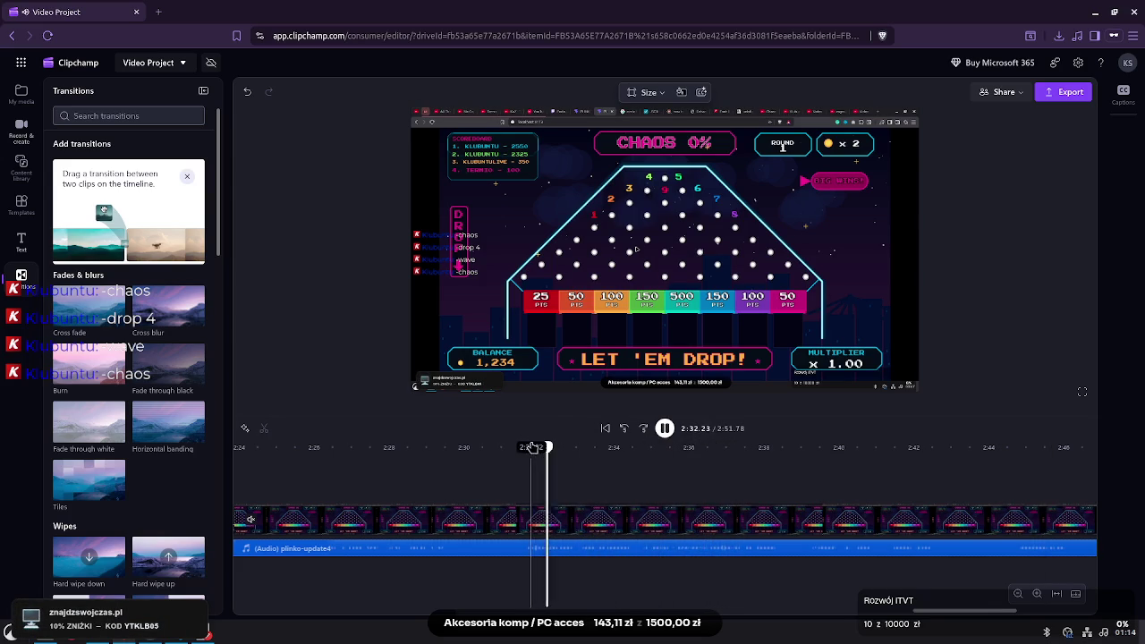
left_click(531, 456)
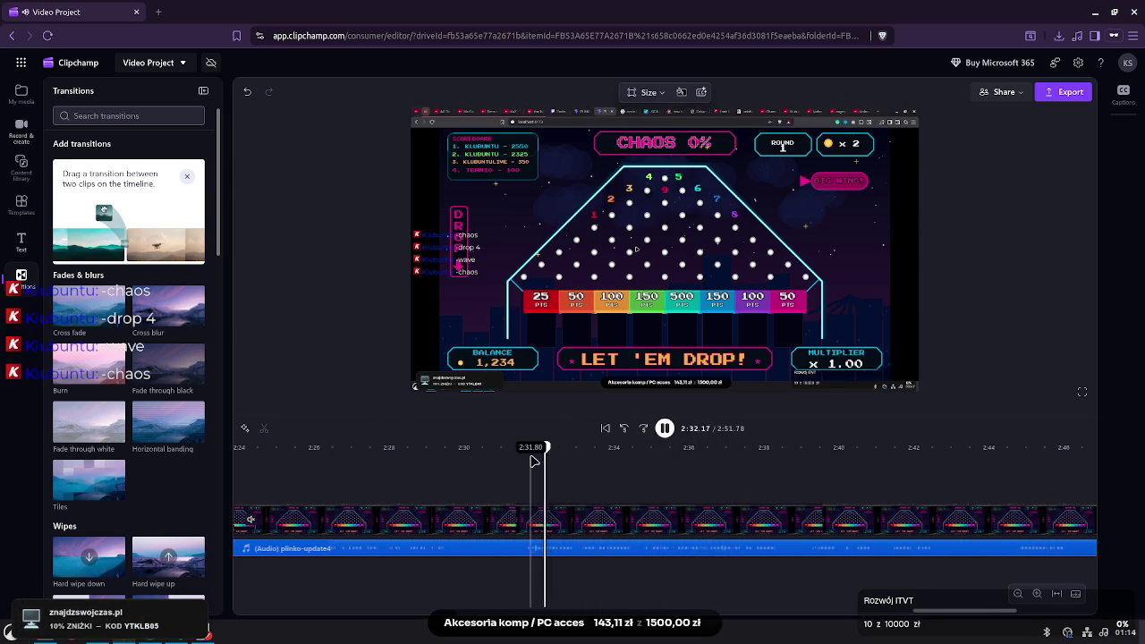
left_click(492, 452)
left_click(515, 449)
left_click(524, 447)
- Move the Xed notes window to reveal line 7, then return to Clipchamp
key("alt+Tab")
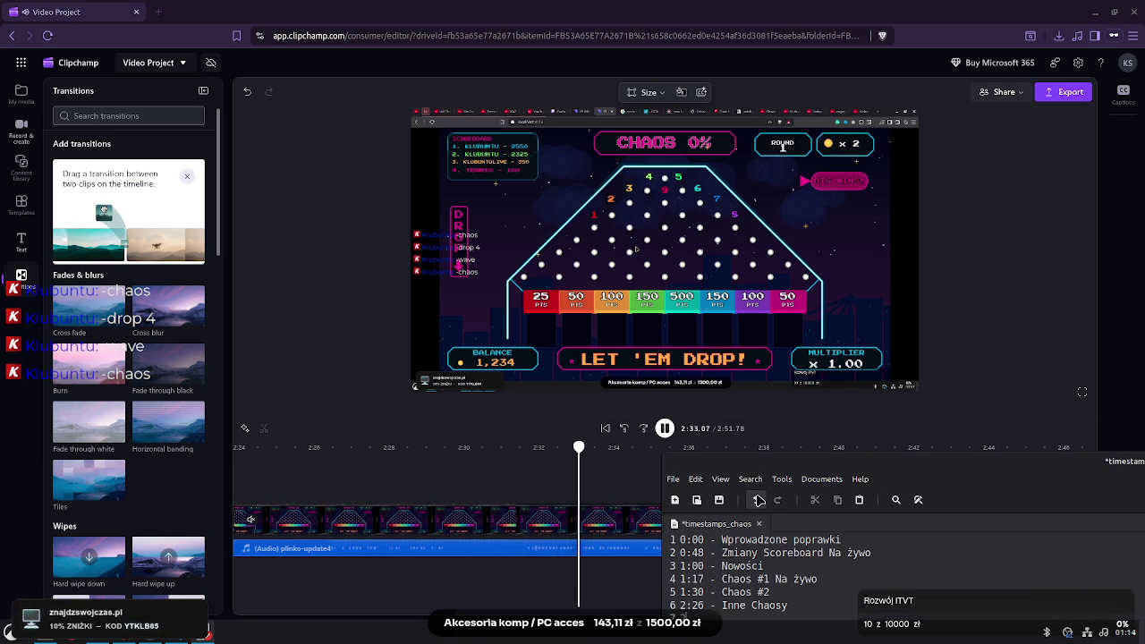
left_click_drag(777, 470, 832, 372)
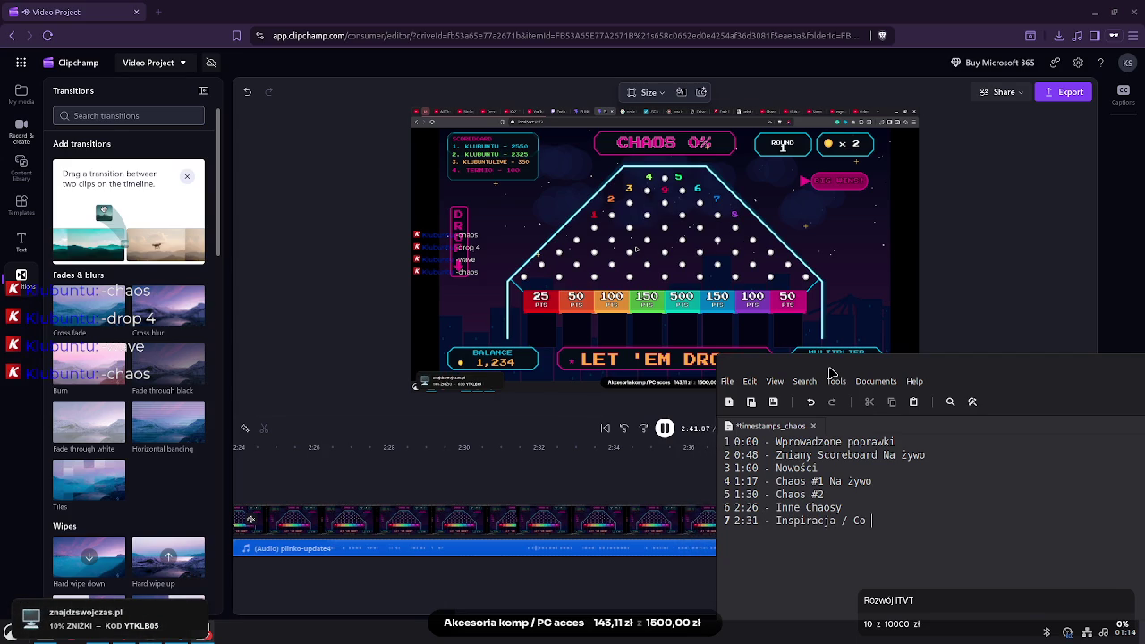
key("alt+Tab")
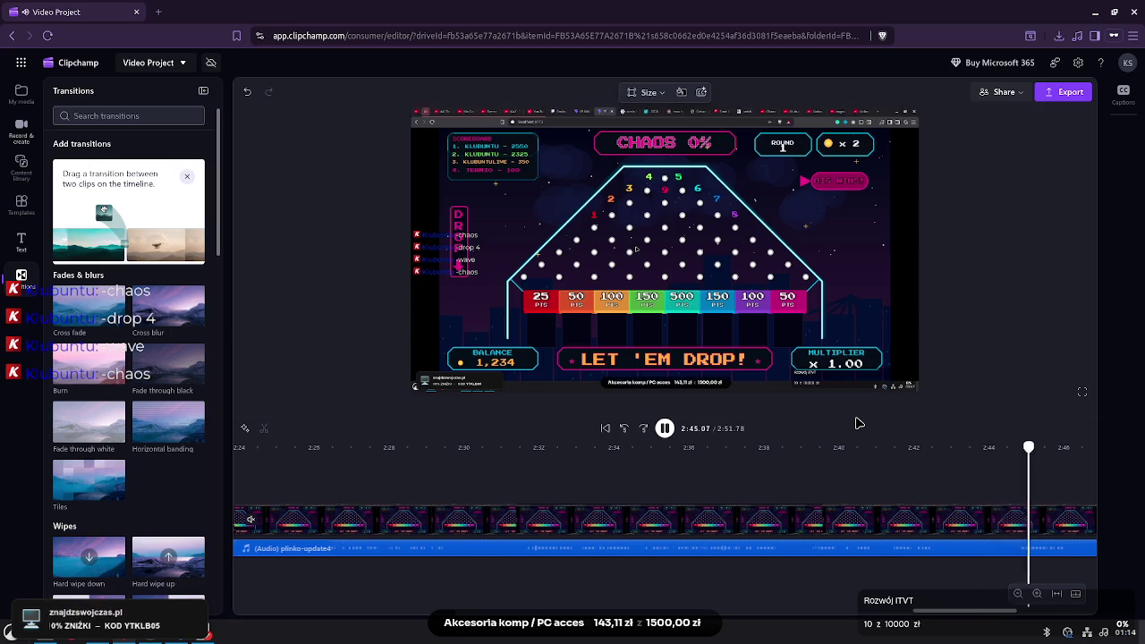
- Split the clip at 2:43.6 and again at 2:44.6
left_click(345, 447)
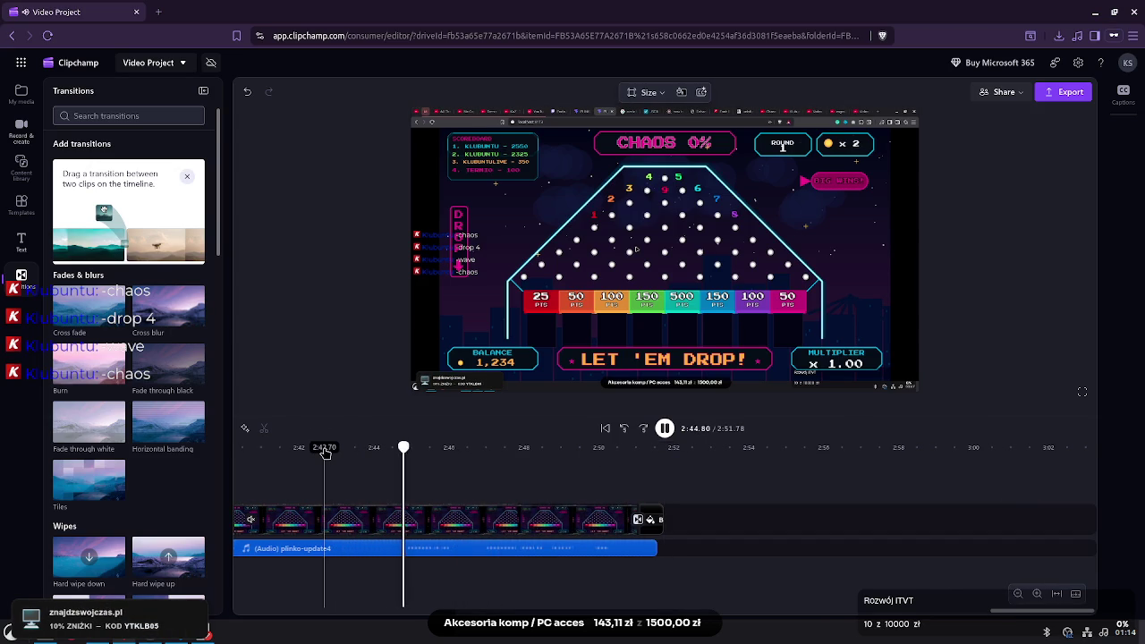
left_click(309, 450)
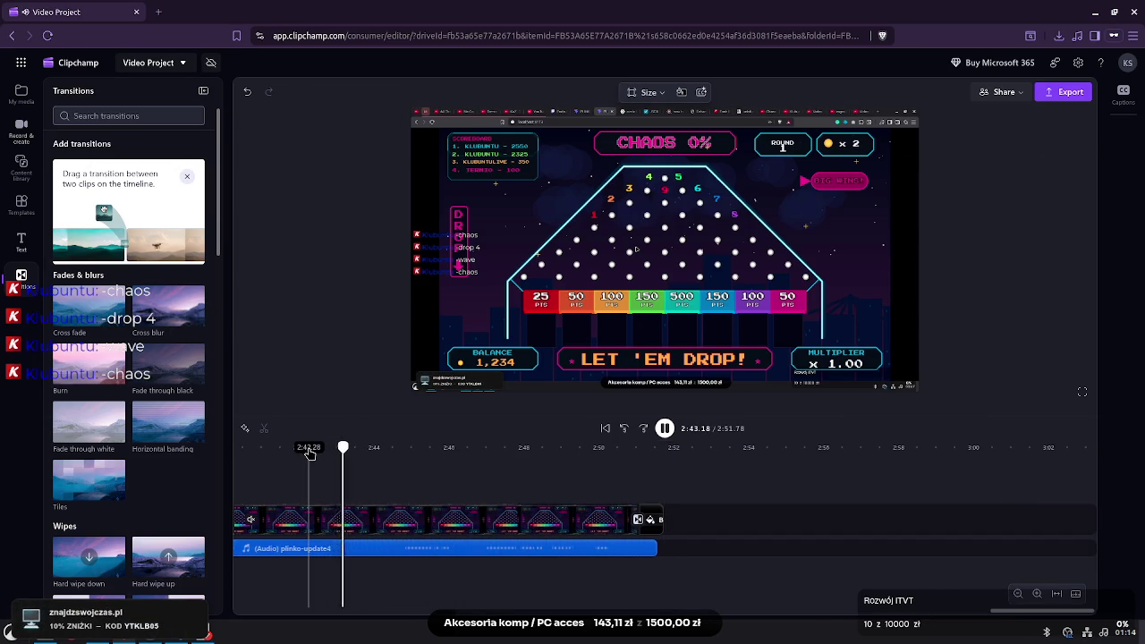
left_click(309, 449)
left_click(301, 450)
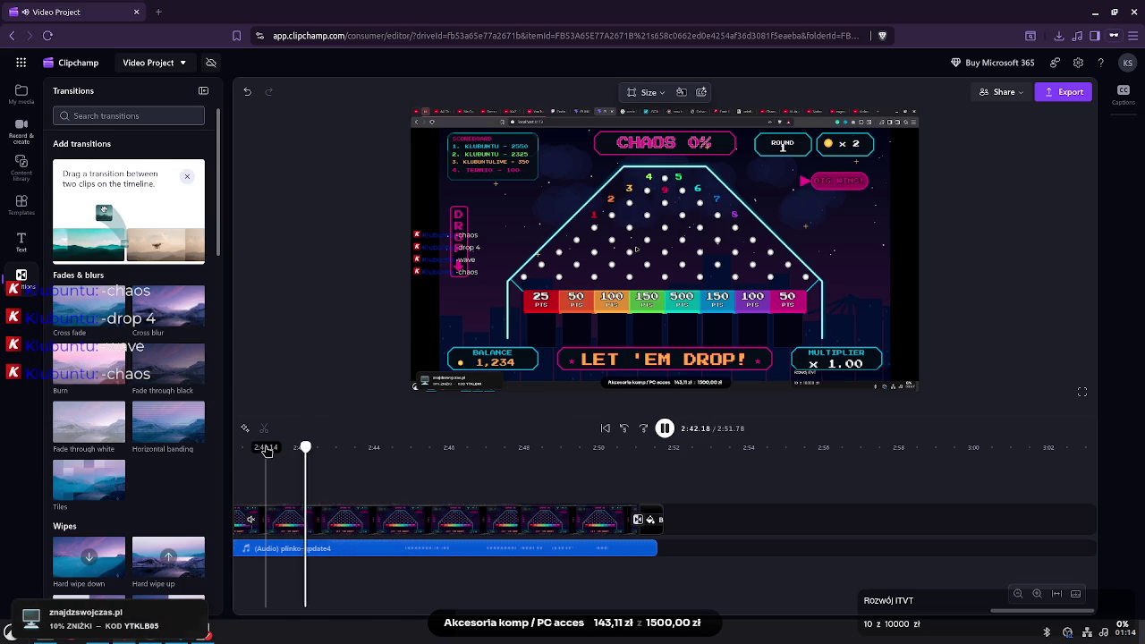
key("space")
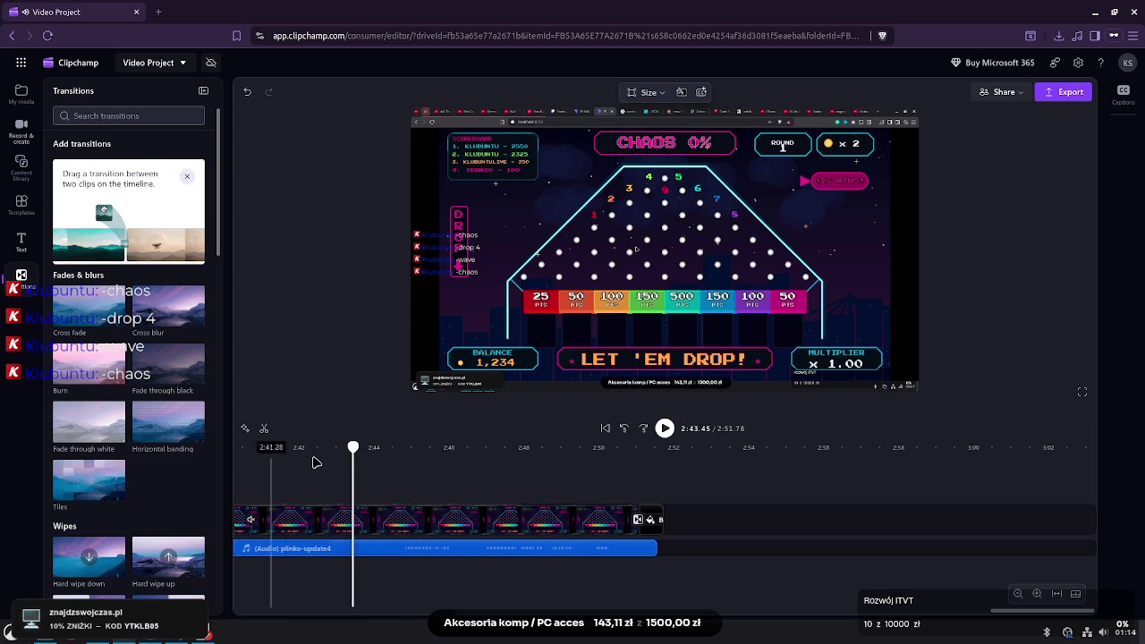
left_click_drag(353, 447, 357, 447)
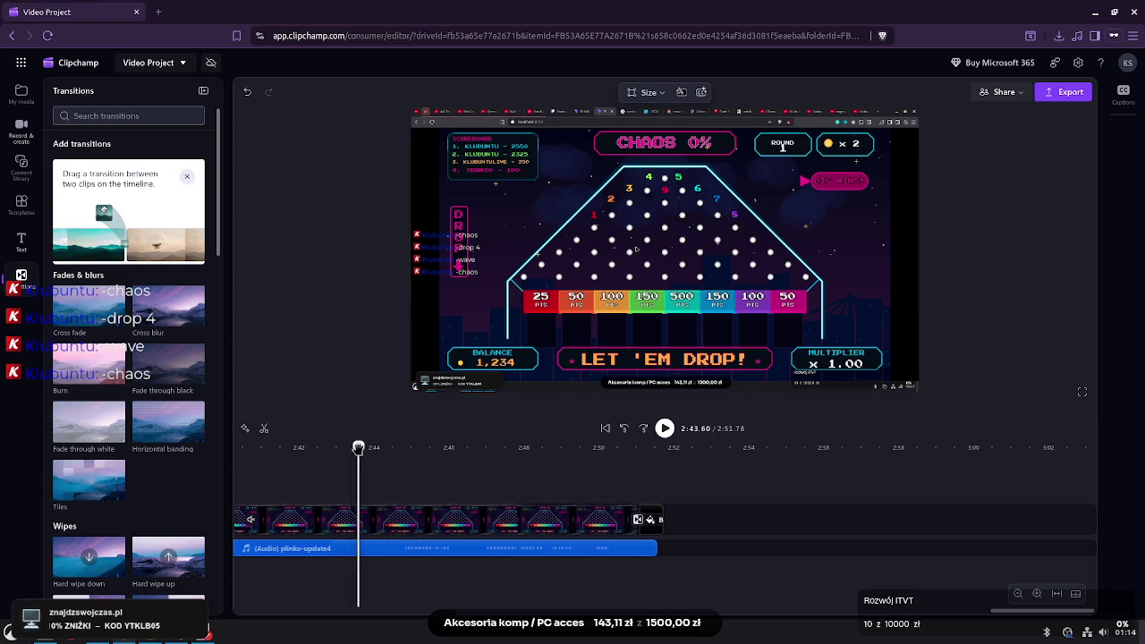
key("s")
key("space")
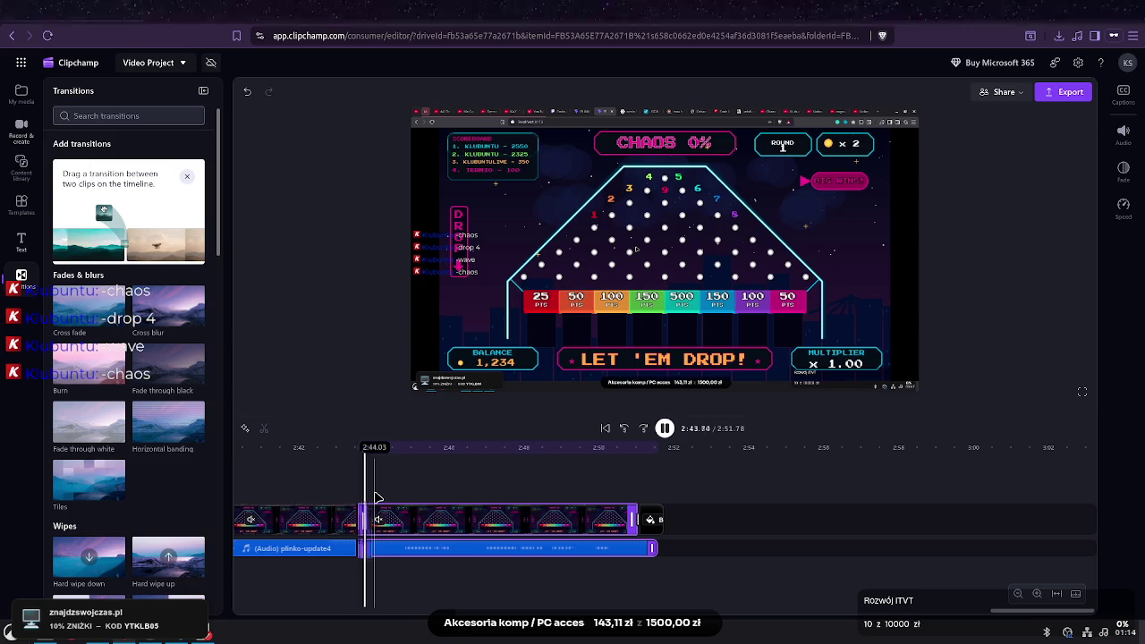
left_click(369, 446)
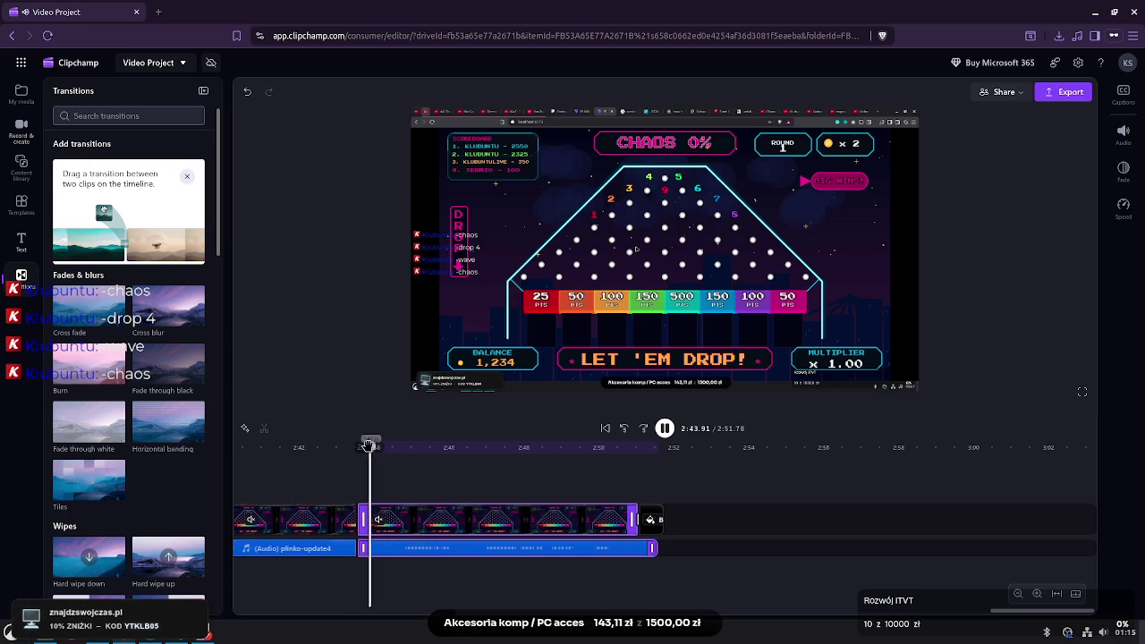
key("space")
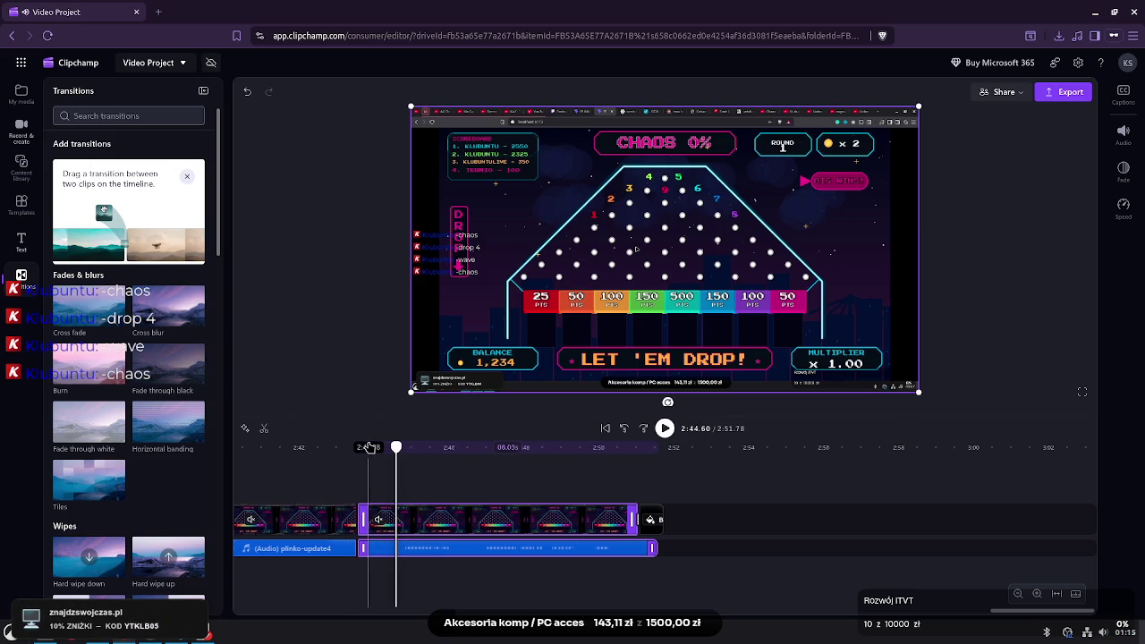
key("s")
- Delete the one-second piece between the splits and close the gap, leaving 2:50.75 total
left_click(377, 528)
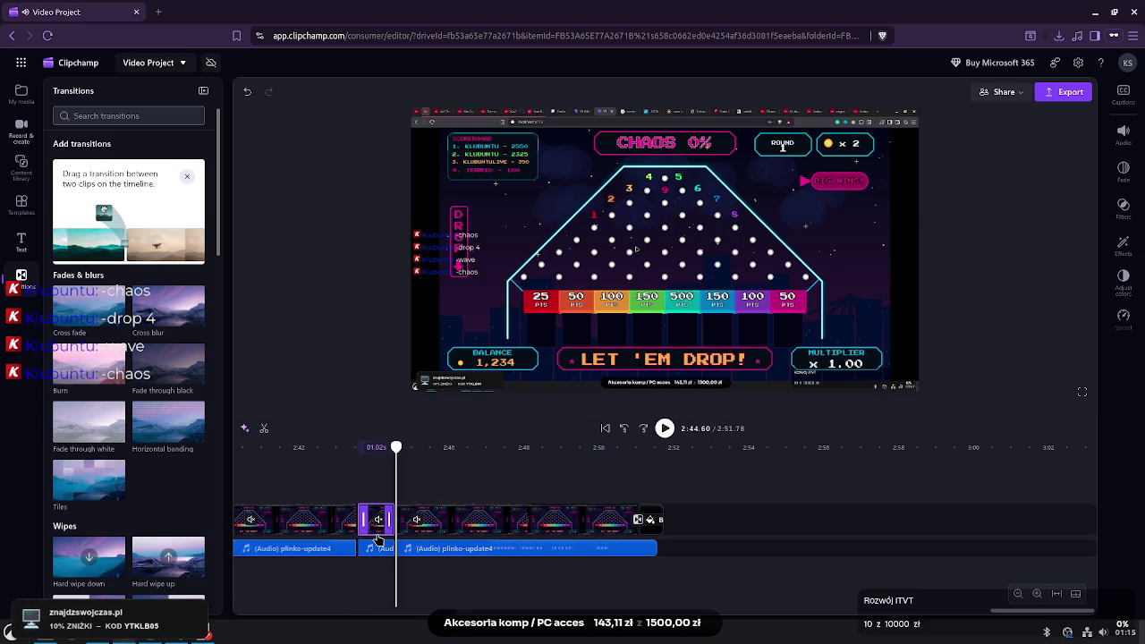
key("Delete")
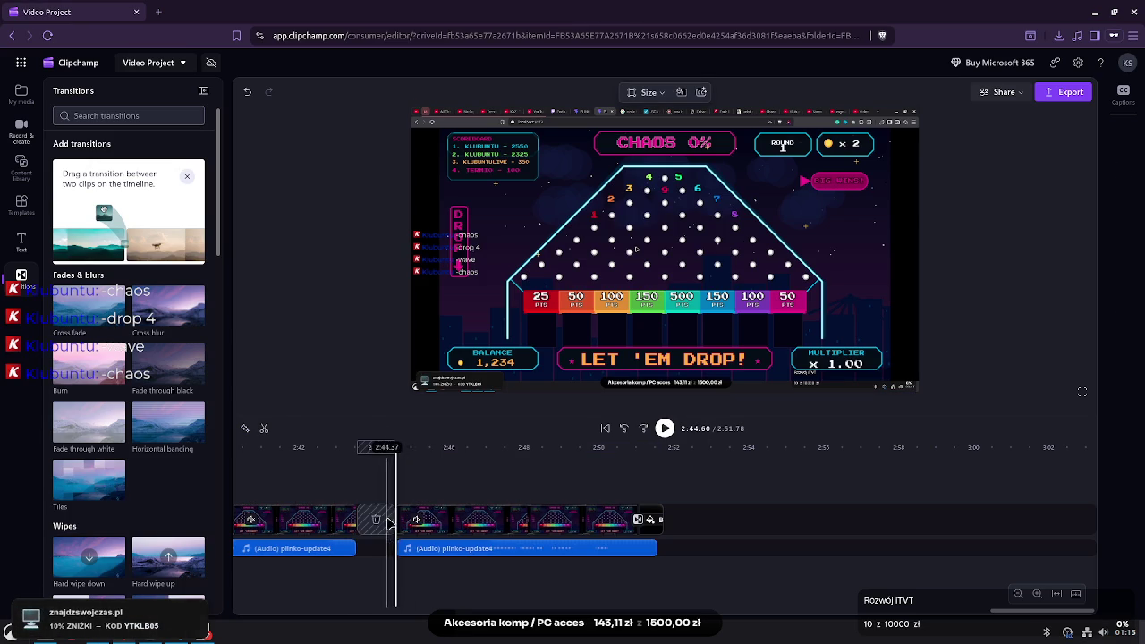
left_click(378, 548)
left_click(283, 450)
key("space")
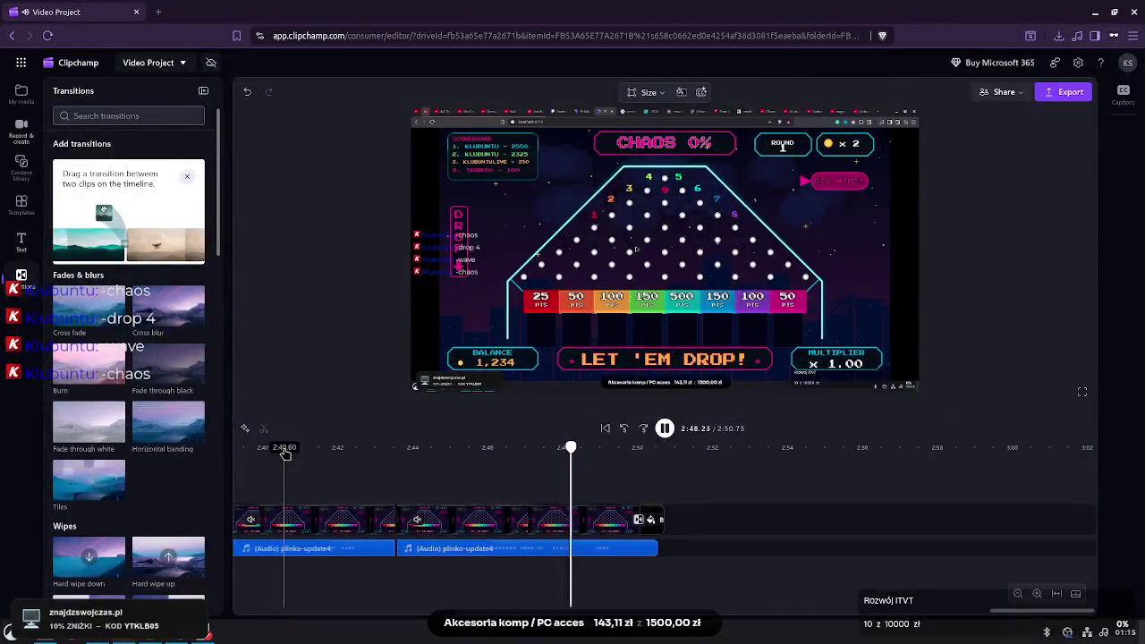
- Replay the cut, then add '2:44 - Zaproszenie na kolejne części' to the Xed timestamps
left_click(397, 458)
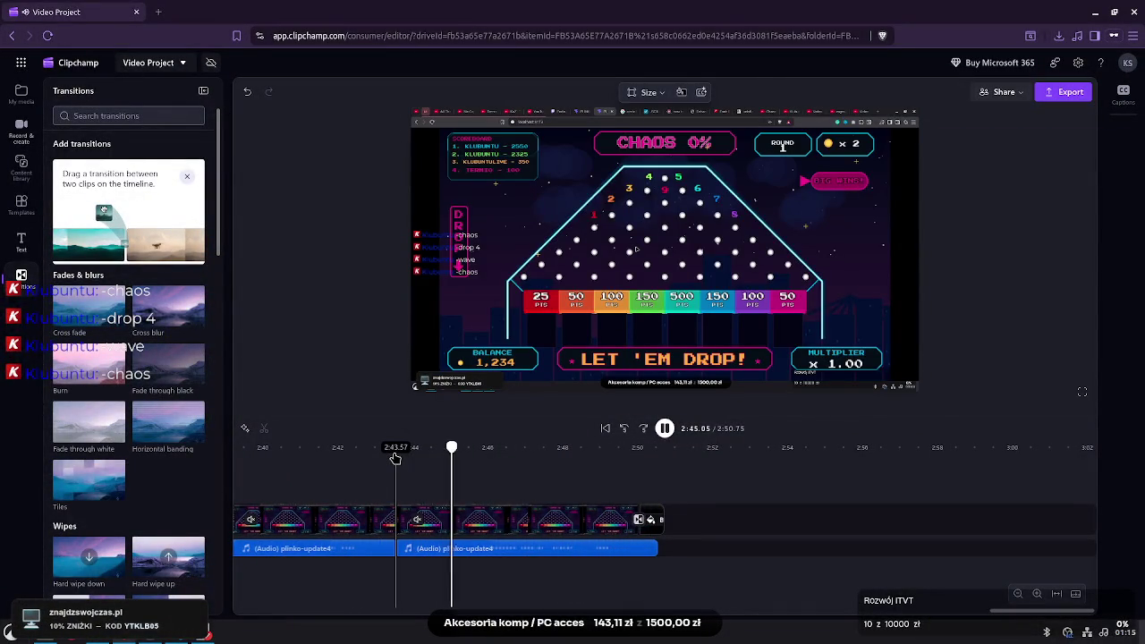
key("alt+Tab")
type("2:44 - Zaproszenie na kolejne części")
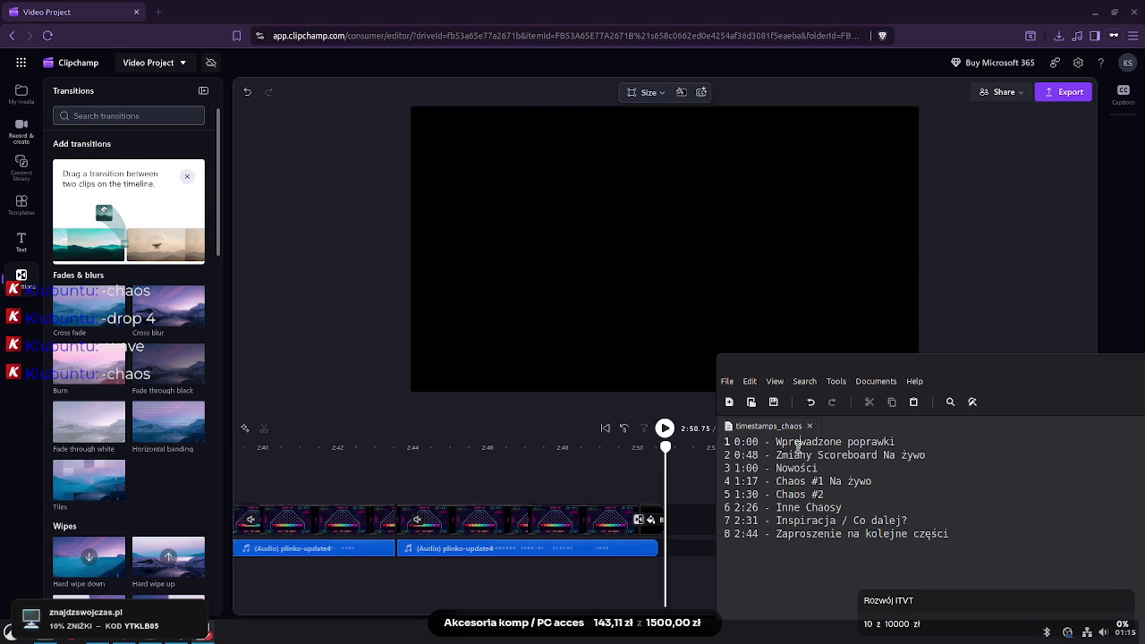
left_click(1063, 92)
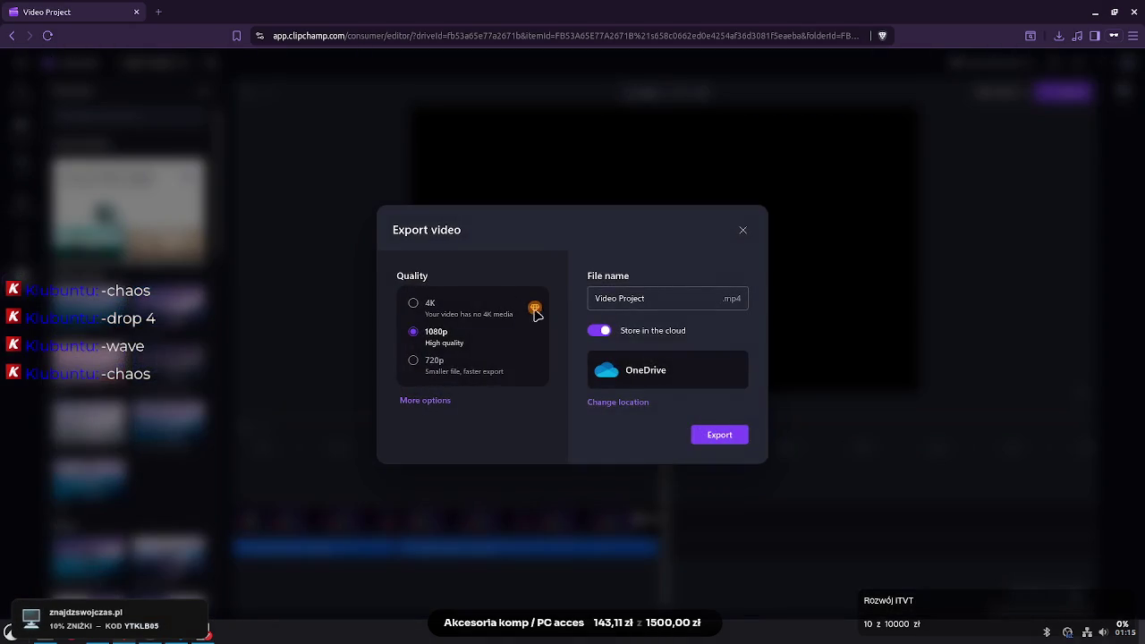
- Select the default export file name and switch to the file manager to check existing names
double_click(663, 298)
type("plinko.demo -")
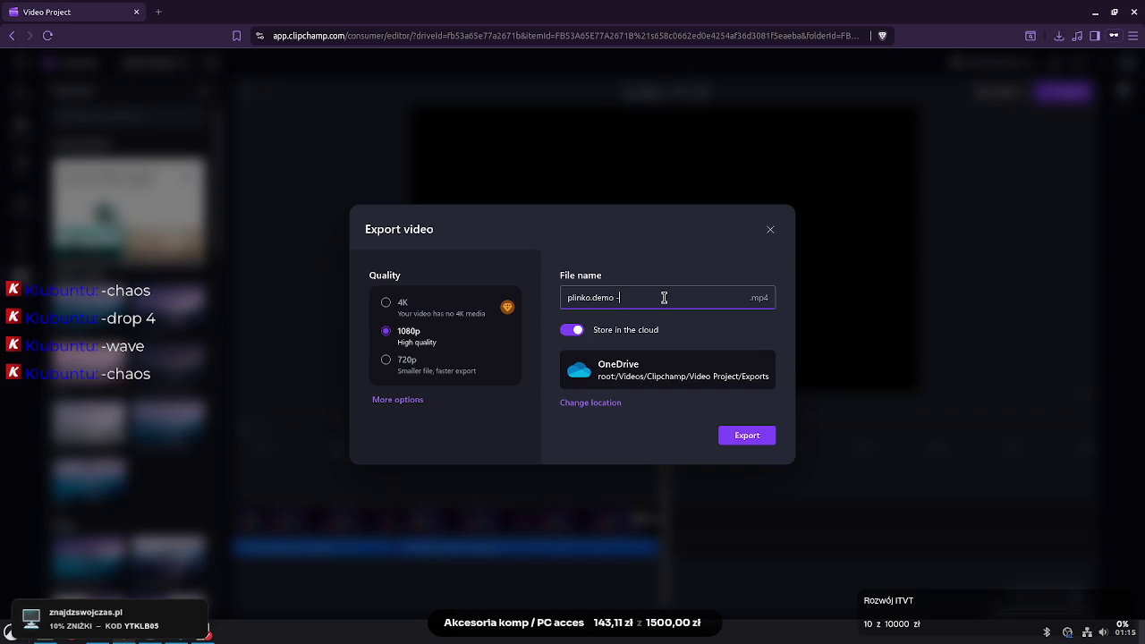
left_click(53, 638)
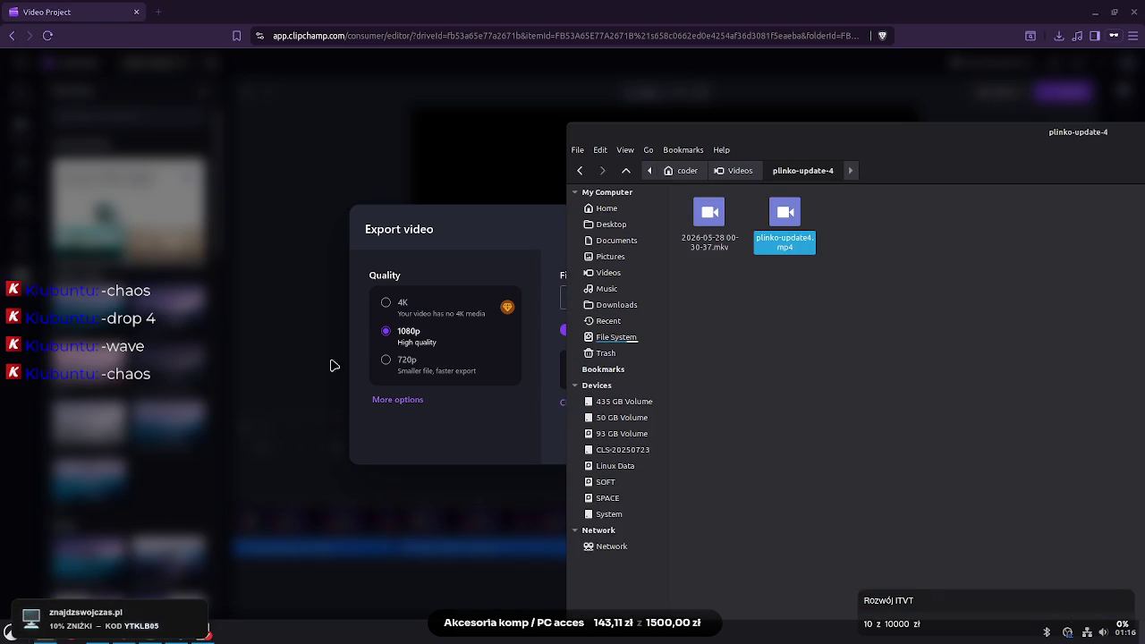
- Check the plinko-update-4 folder contents in Nemo with the window moved aside
left_click(740, 171)
mouse_move(838, 139)
left_mouse_down()
mouse_move(474, 96)
mouse_move(569, 126)
mouse_move(683, 477)
left_mouse_up()
left_click(332, 157)
- Name the export 'zagra.demo - plinko chaos 4' and start exporting at 1080p
left_click(646, 300)
key("ctrl+a")
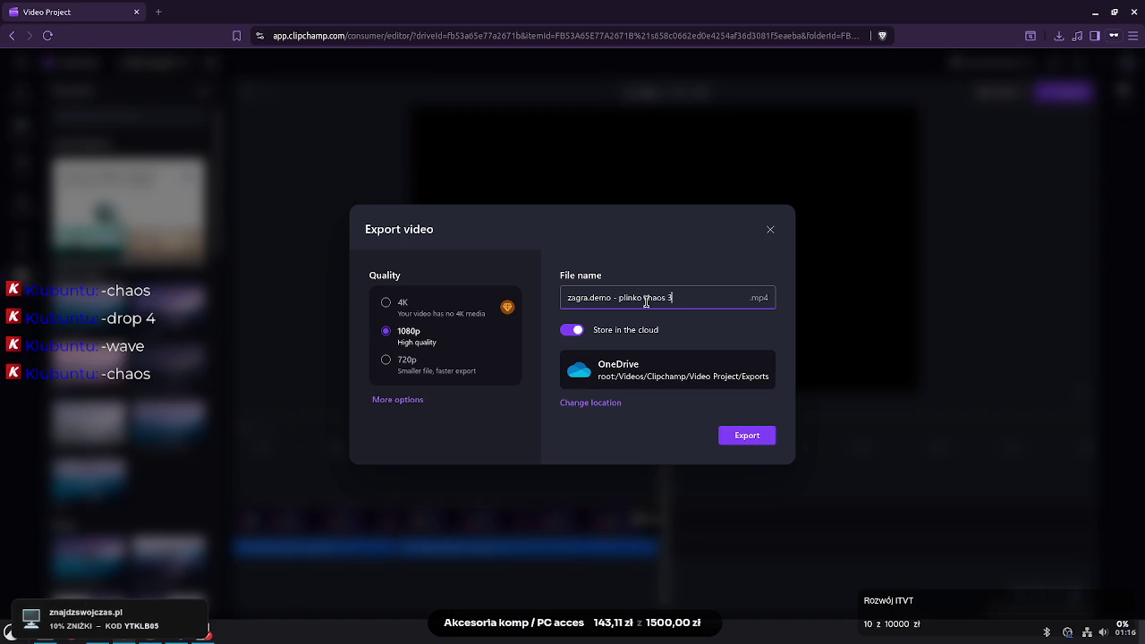
left_click(744, 437)
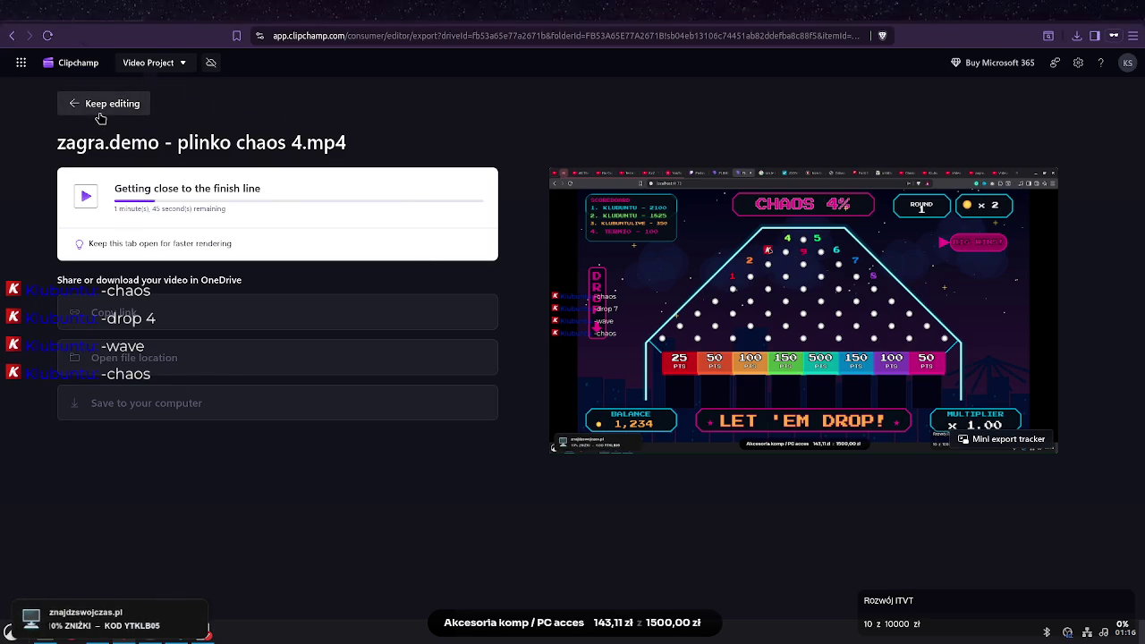
- Leave the export page to keep editing, confirming the export cancellation
left_click(100, 115)
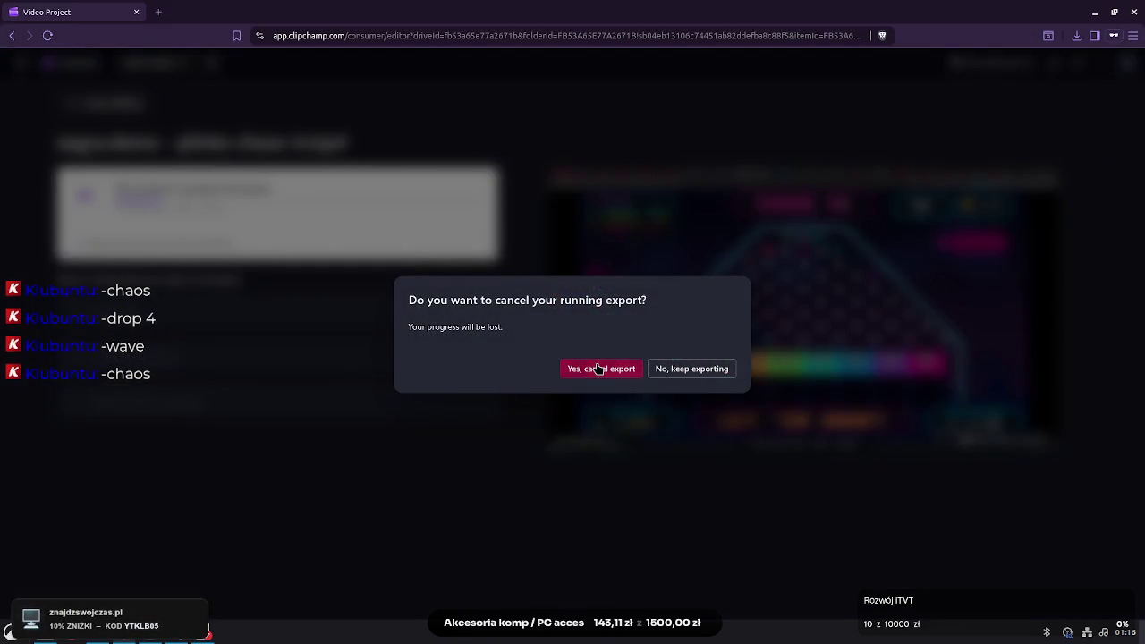
left_click(599, 368)
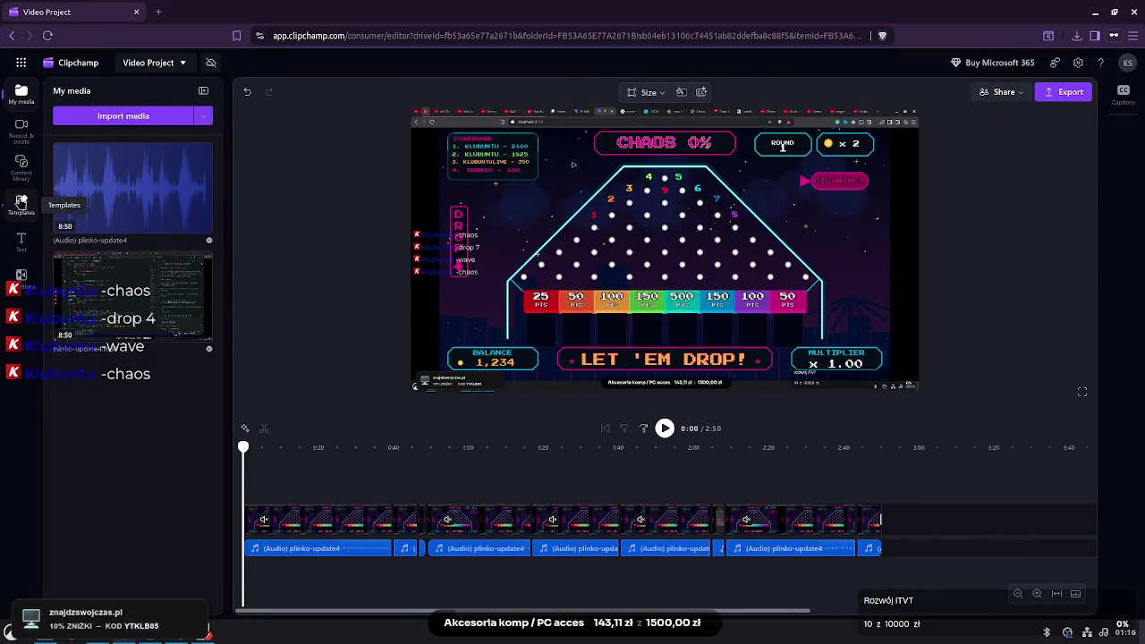
- Add the Full throttle track from the content library's Upbeat music collection to the timeline
left_click(22, 199)
left_click(22, 168)
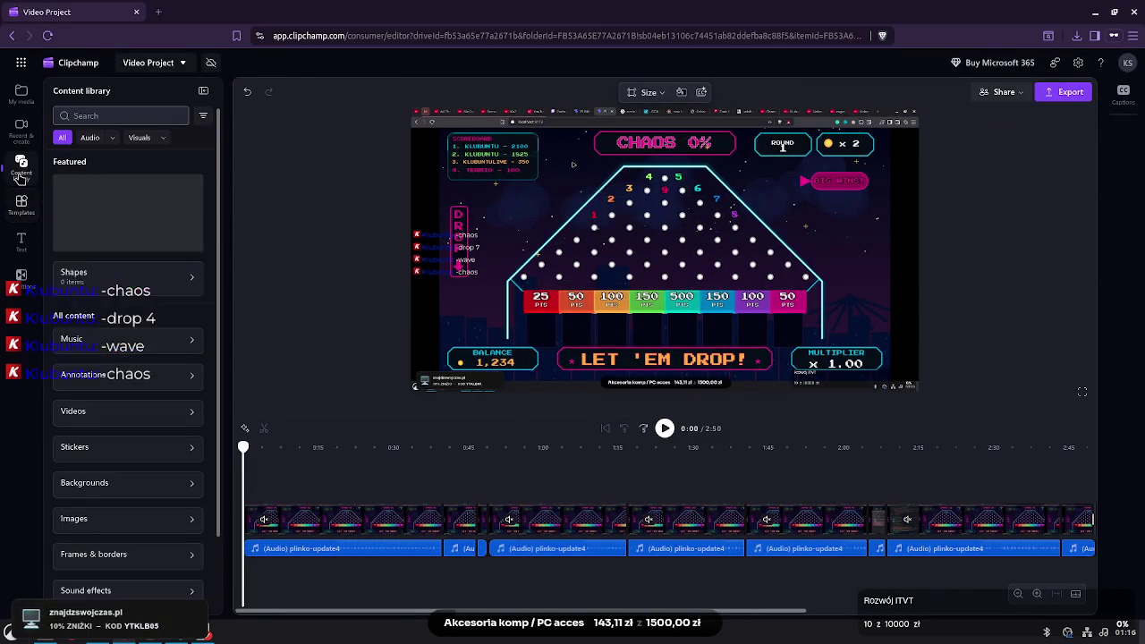
left_click(131, 306)
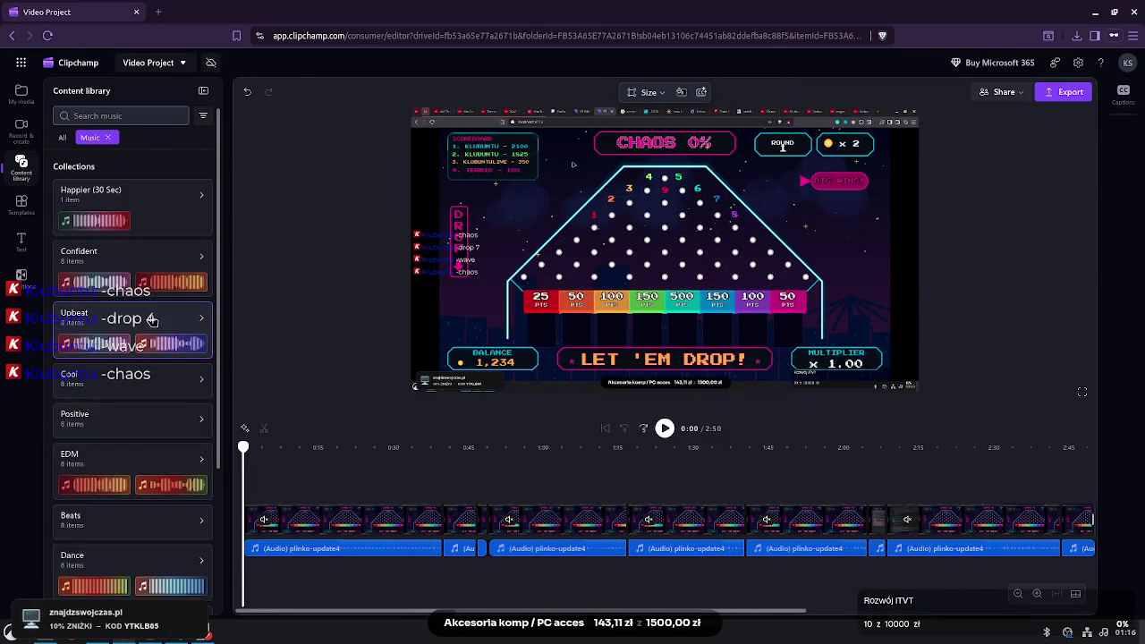
left_click(142, 326)
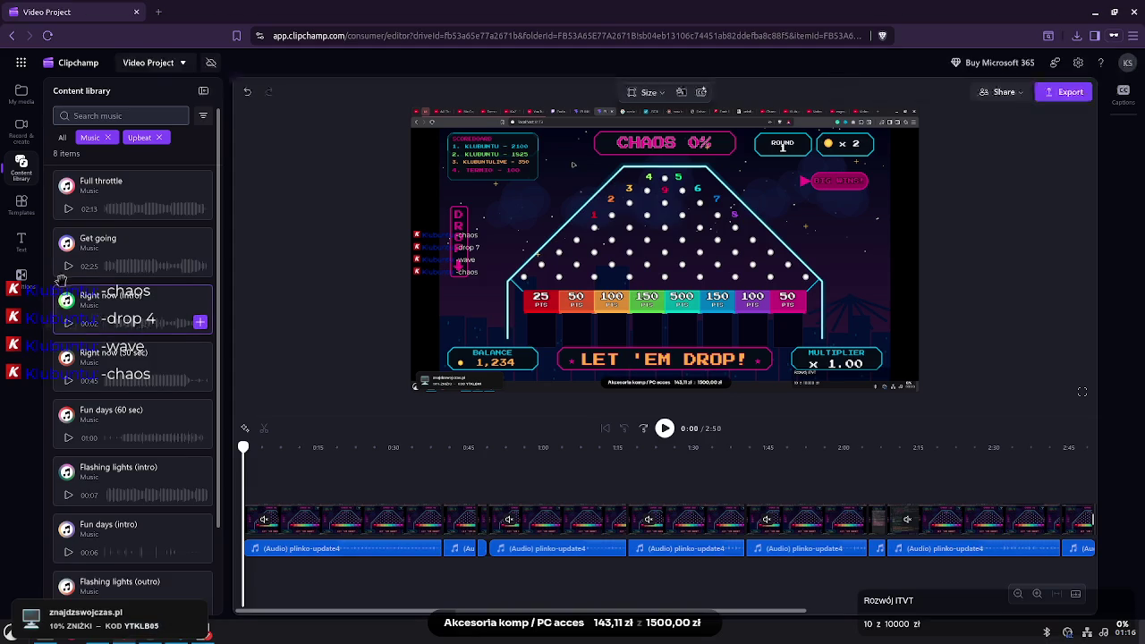
mouse_move(132, 195)
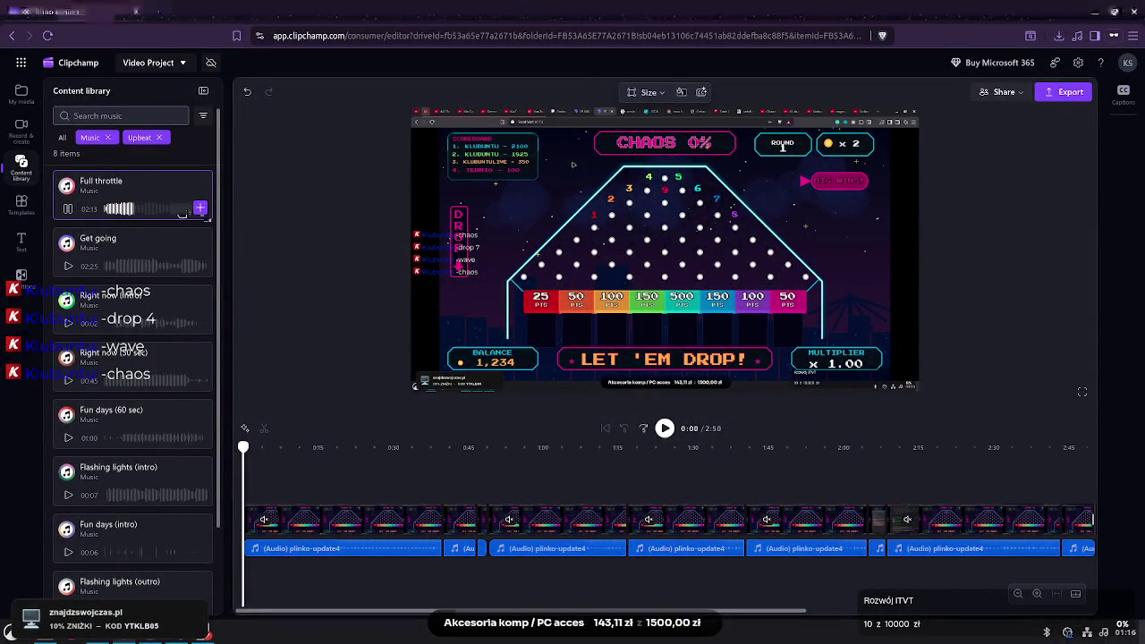
left_click(200, 210)
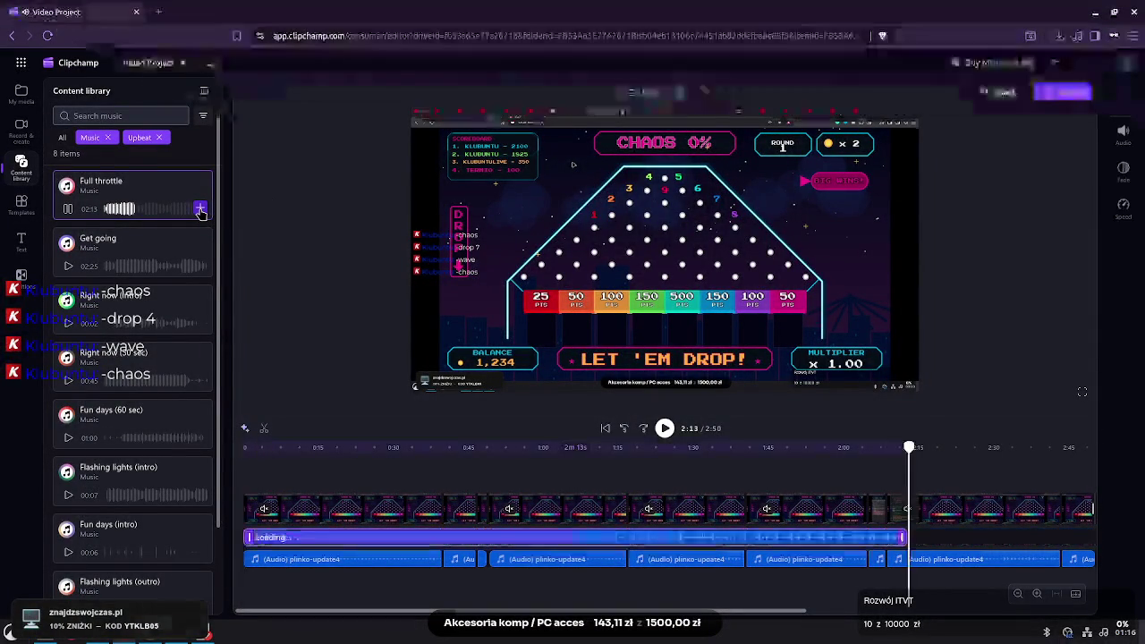
- Place Full throttle below the gameplay audio and add Right now (30 sec) after it
left_click_drag(314, 539, 312, 584)
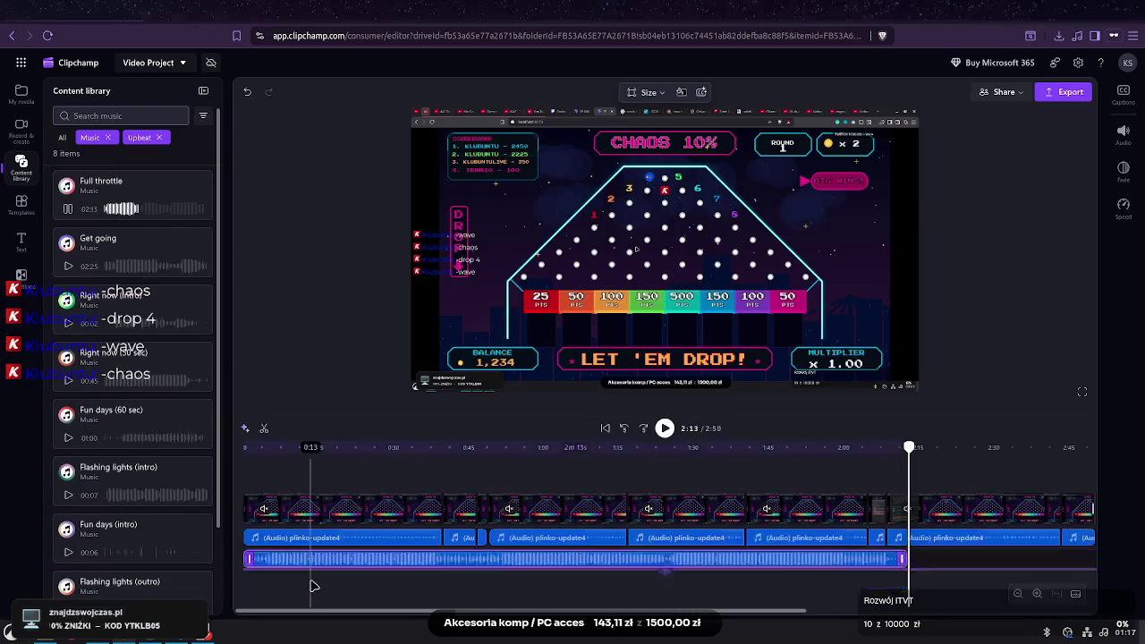
left_click_drag(464, 614, 730, 613)
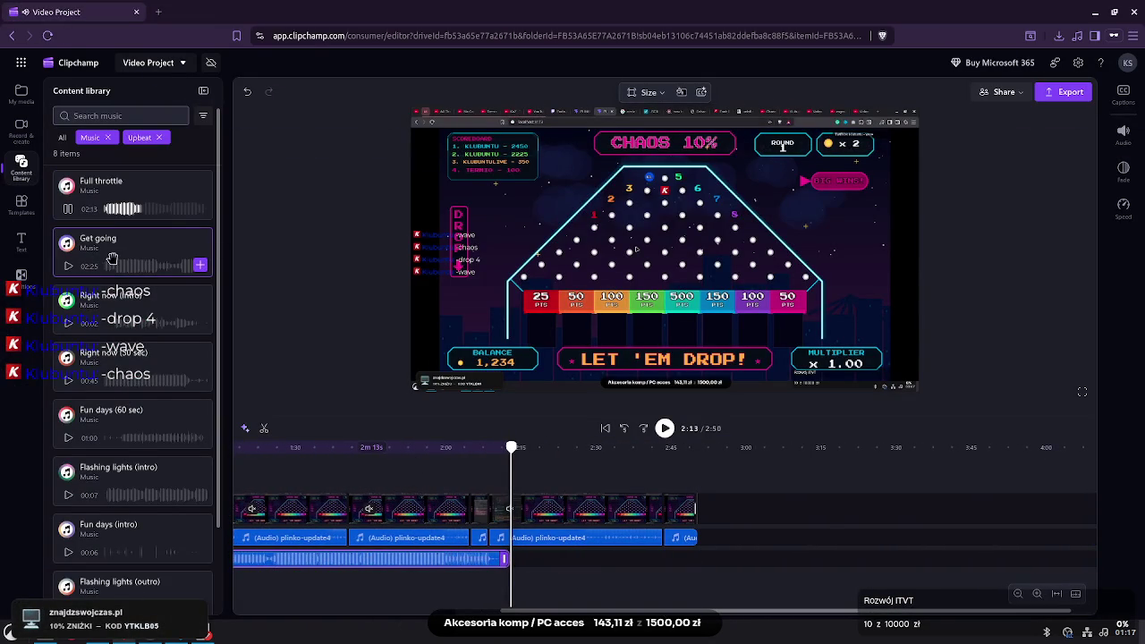
left_click_drag(107, 366, 561, 567)
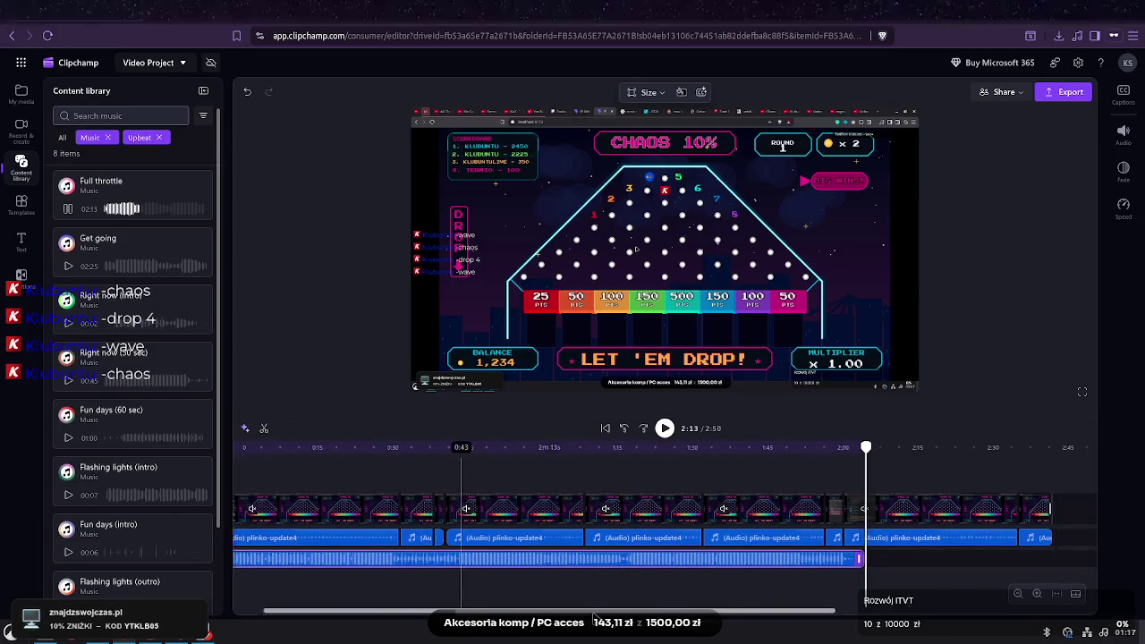
scroll(402, 541, "right", 8)
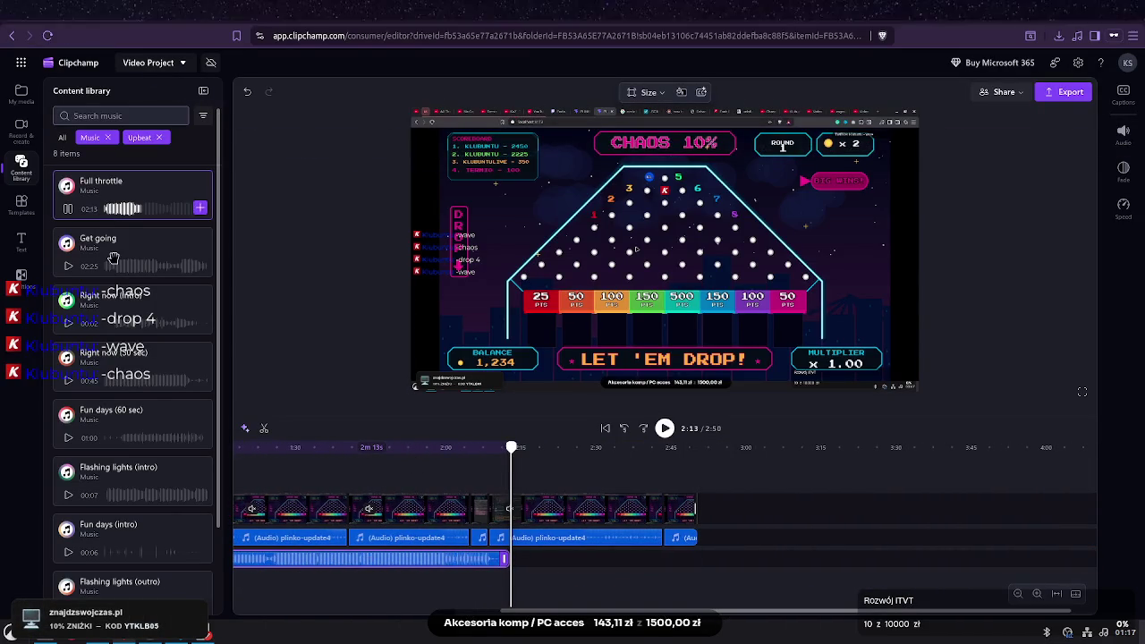
left_click_drag(161, 390, 561, 567)
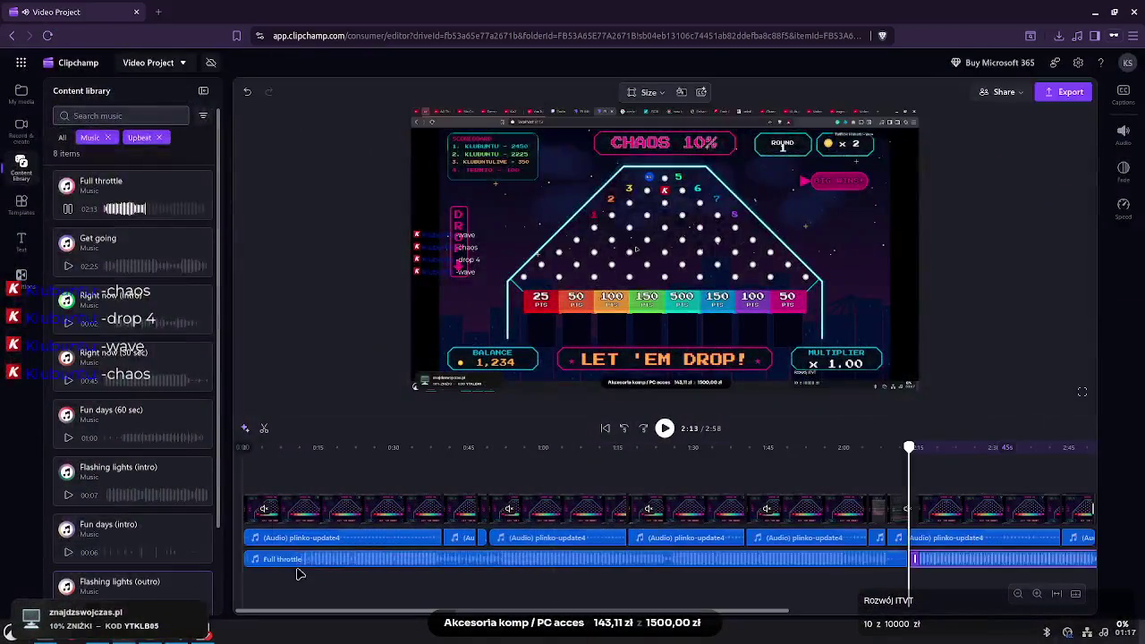